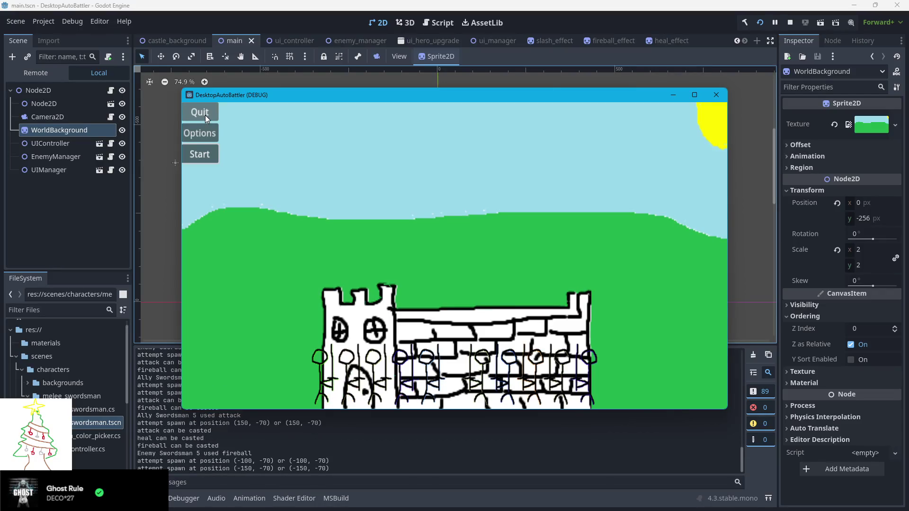
# - Quit the running DesktopAutoBattler game and switch to the melee_swordsman scene tab
pyautogui.click(202, 115)
pyautogui.scroll(3, 279, 388)
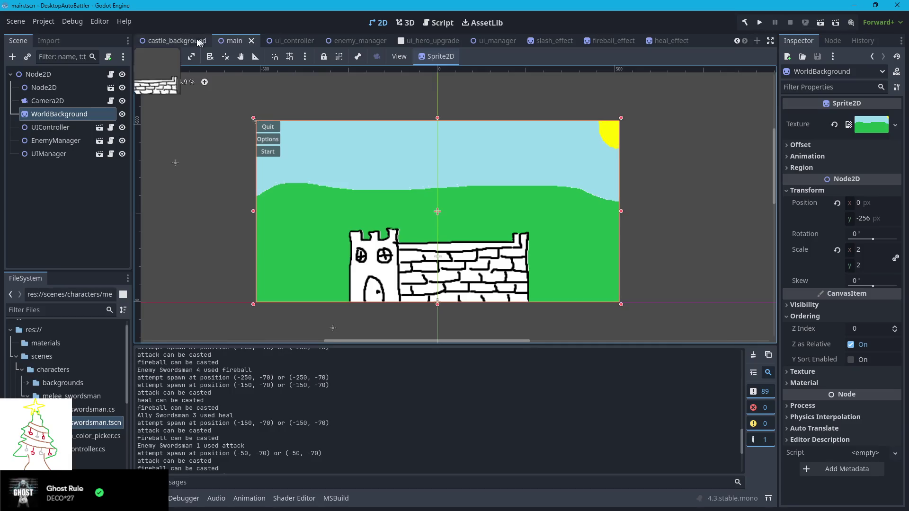
pyautogui.scroll(1, 311, 44)
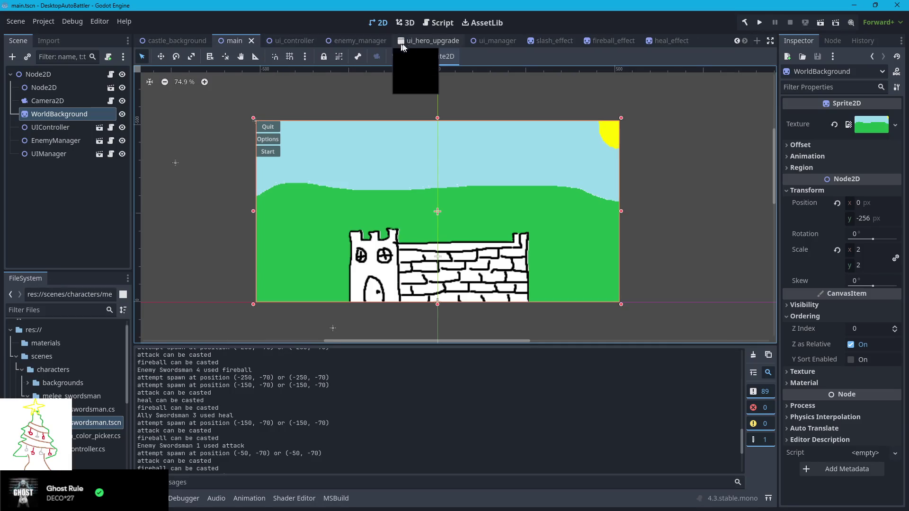
pyautogui.scroll(-1, 412, 44)
pyautogui.scroll(1, 176, 41)
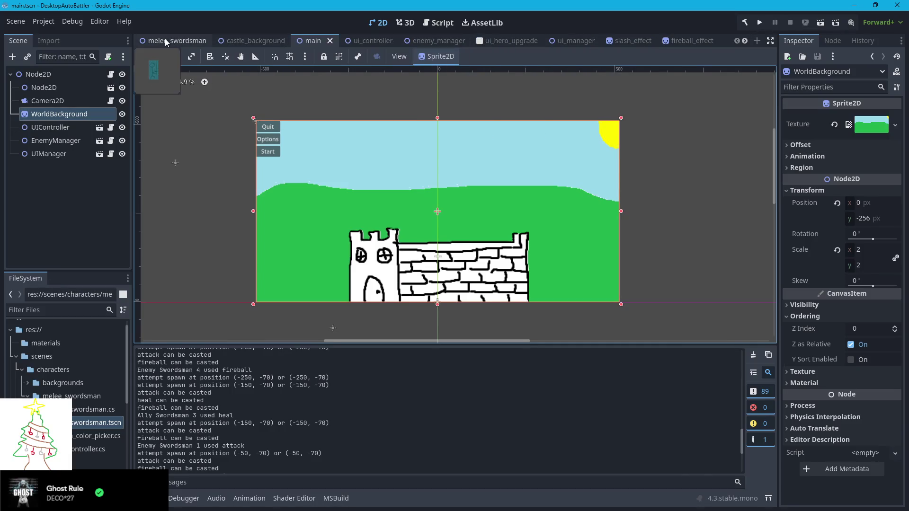
pyautogui.click(175, 41)
# - Inspect the AnimatedSprite2D, root Node2D and Area2D transforms, then show the Output log with Alt+O
pyautogui.click(57, 88)
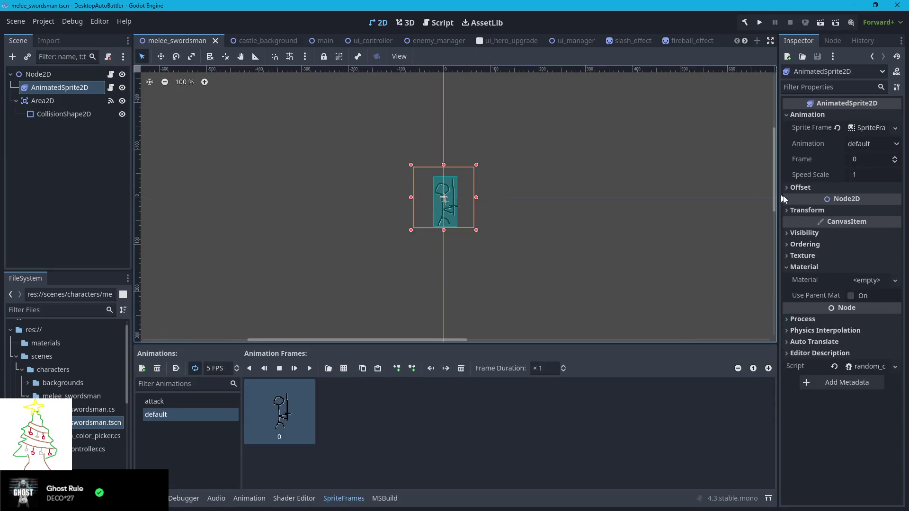
pyautogui.click(784, 212)
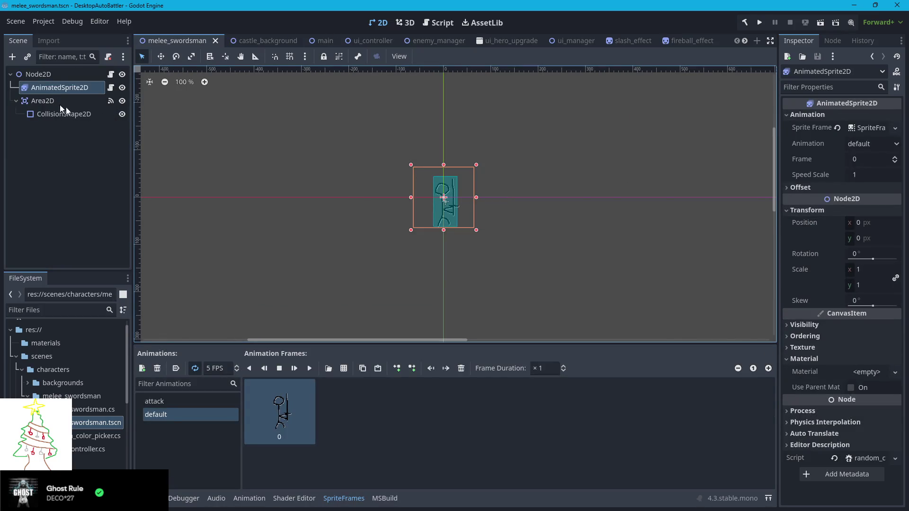
pyautogui.click(46, 77)
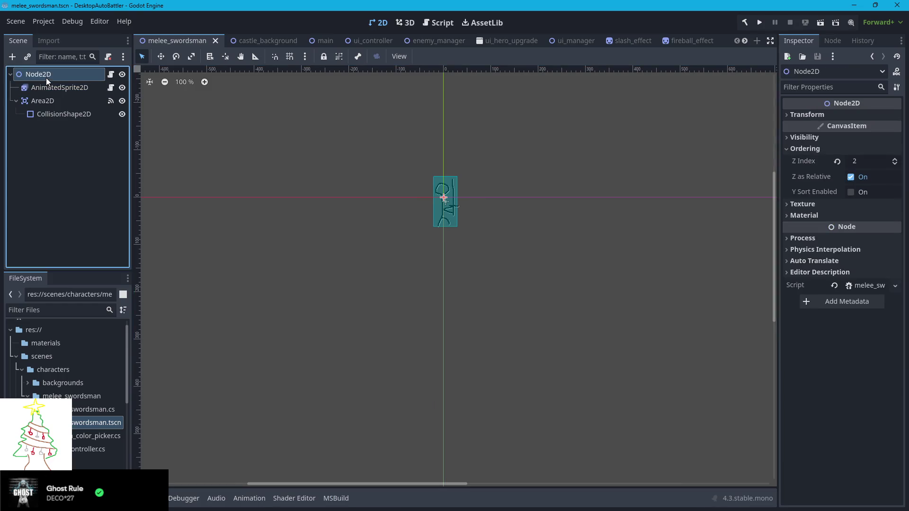
pyautogui.click(789, 115)
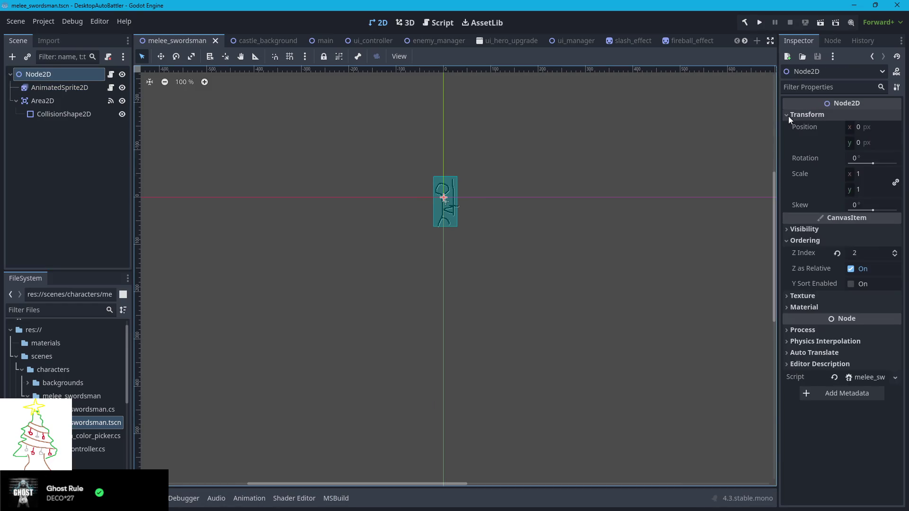
pyautogui.click(45, 102)
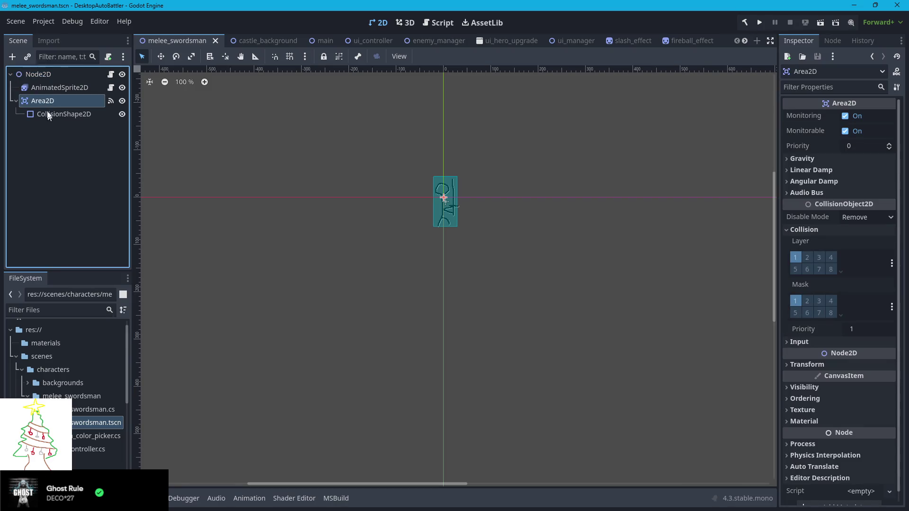
pyautogui.click(45, 88)
pyautogui.click(16, 102)
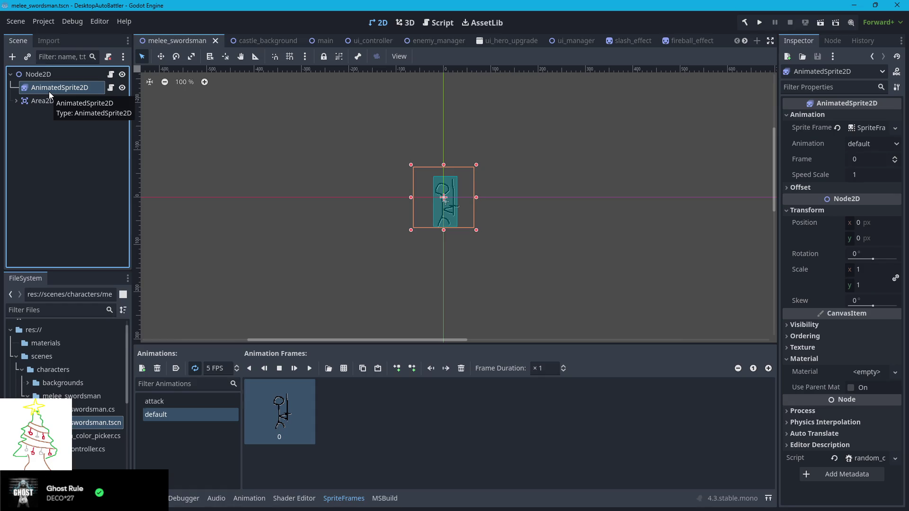
pyautogui.hotkey('alt', 'o')
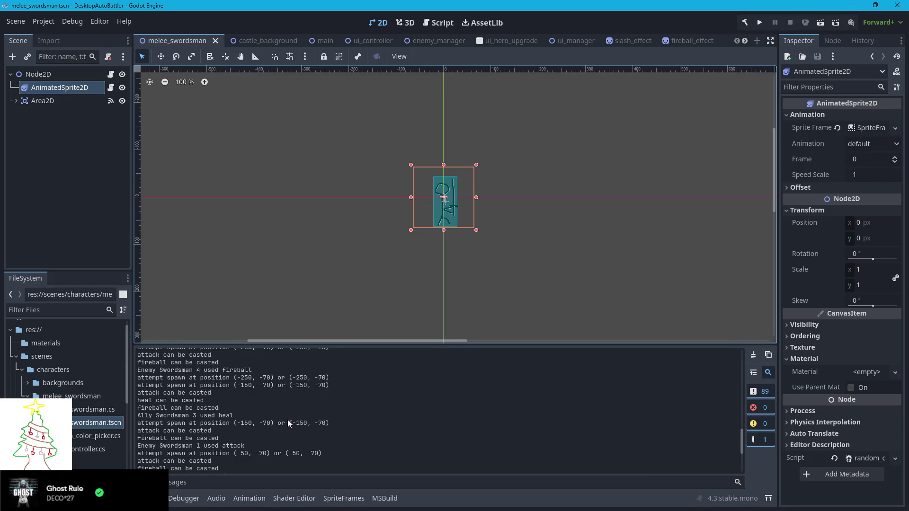
pyautogui.scroll(10, 280, 402)
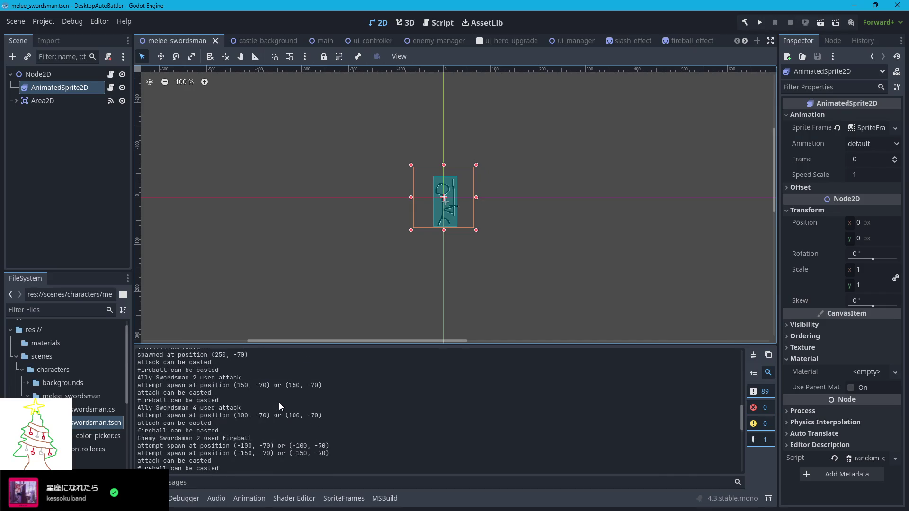
pyautogui.scroll(10, 278, 402)
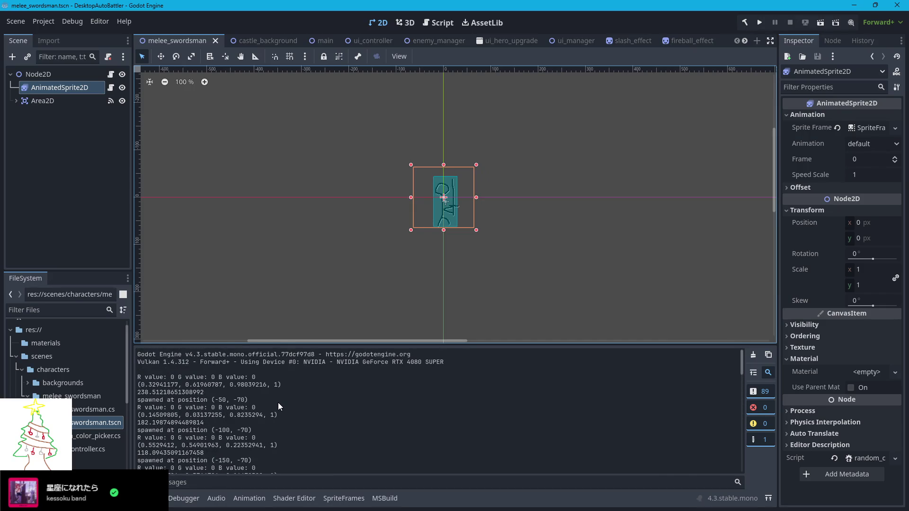
pyautogui.scroll(1, 277, 402)
pyautogui.scroll(-6, 278, 403)
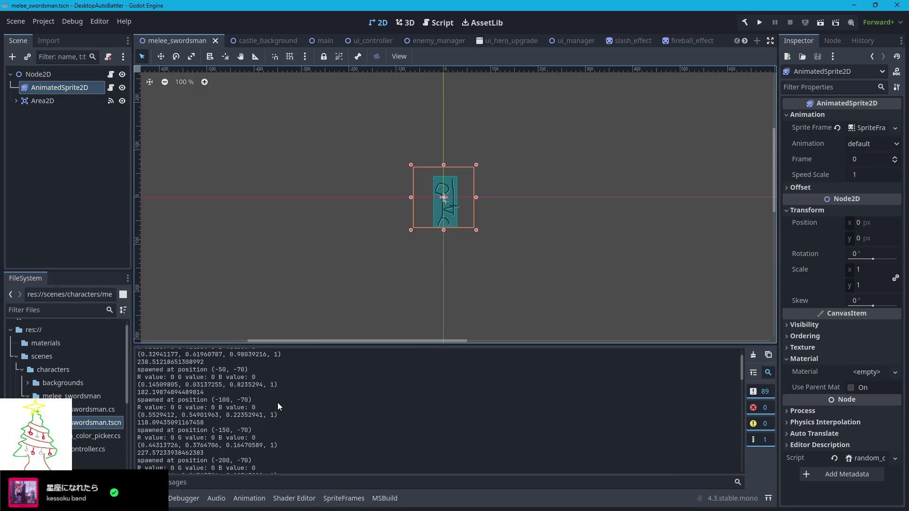
pyautogui.scroll(-5, 277, 402)
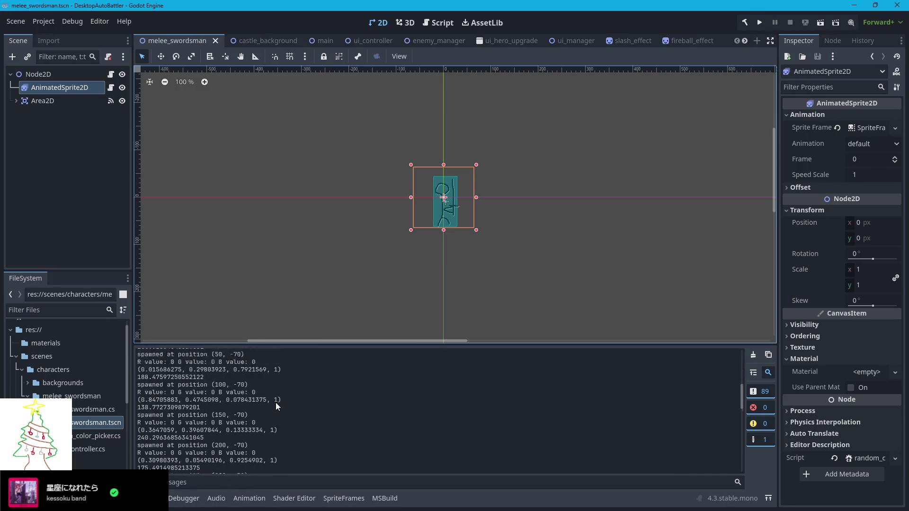
pyautogui.scroll(2, 275, 402)
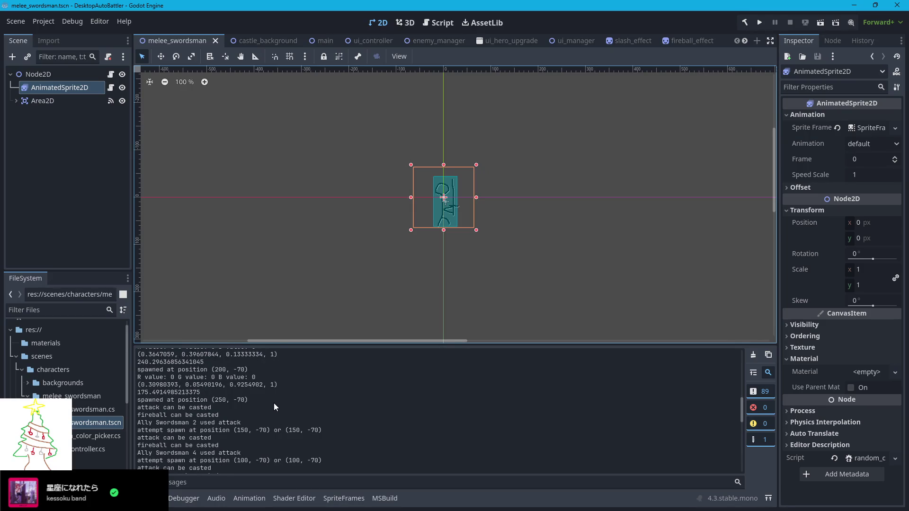
pyautogui.scroll(-3, 262, 399)
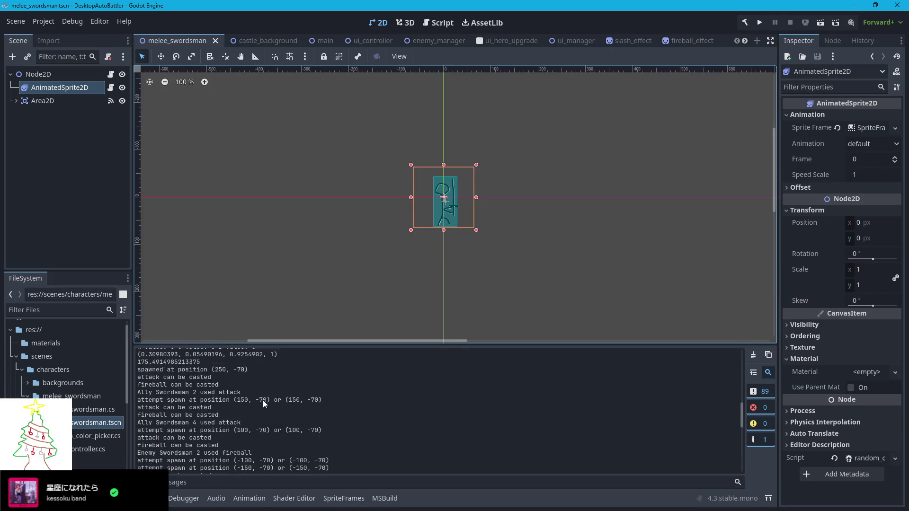
pyautogui.scroll(-2, 262, 400)
pyautogui.scroll(-1, 253, 400)
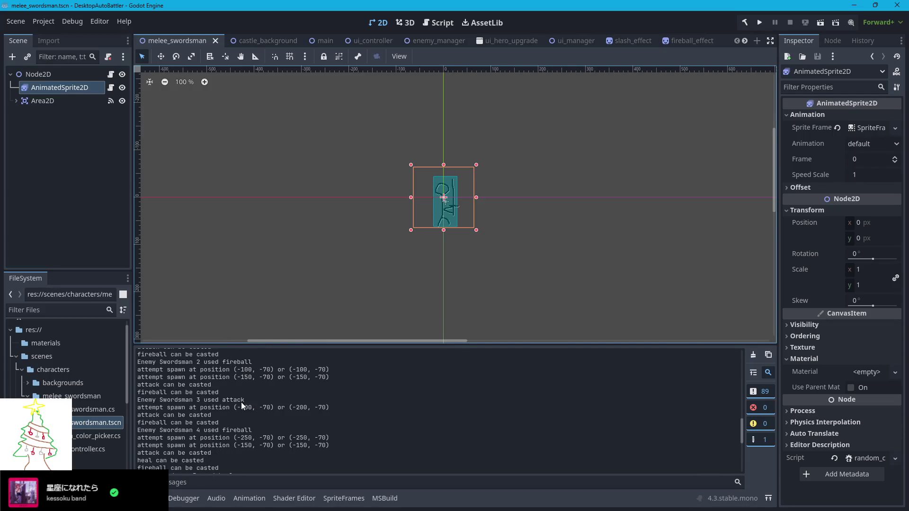
pyautogui.scroll(-5, 240, 402)
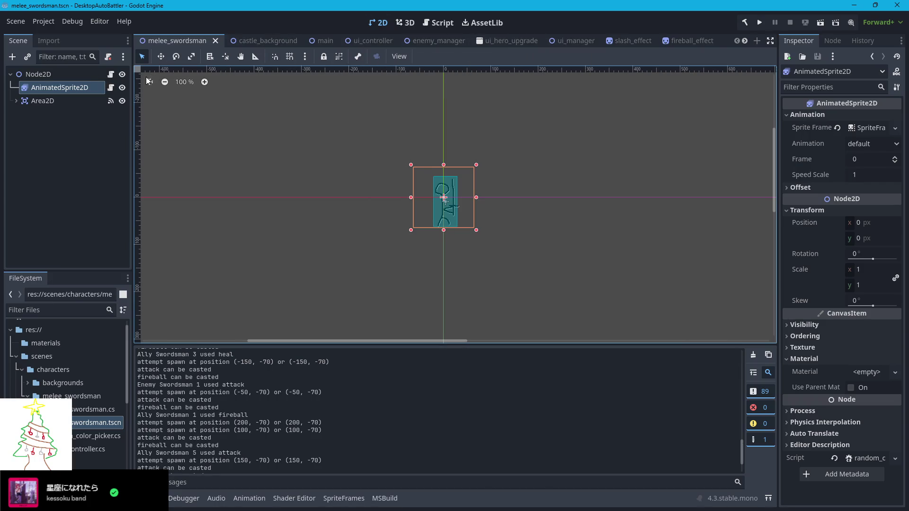
# - In the main scene, set UIController's position to 0, 0, then undo that change
pyautogui.click(567, 42)
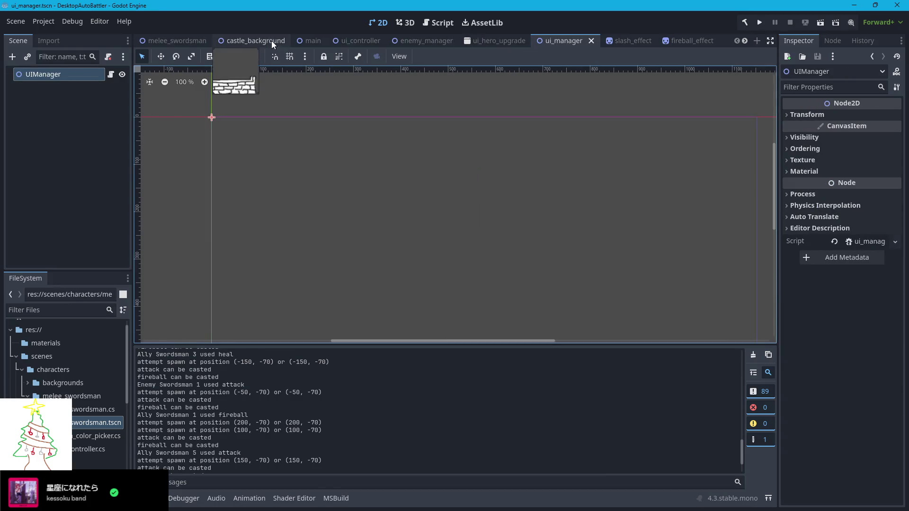
pyautogui.click(312, 41)
pyautogui.click(49, 155)
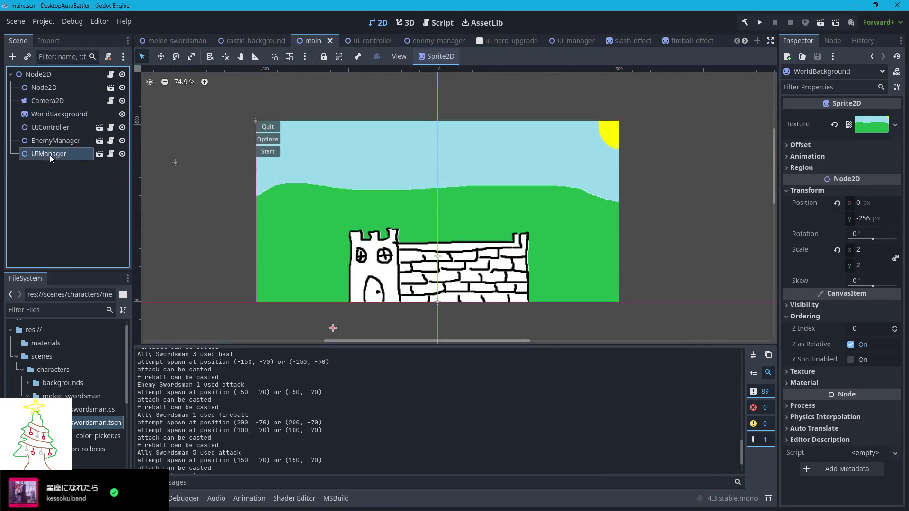
pyautogui.click(46, 129)
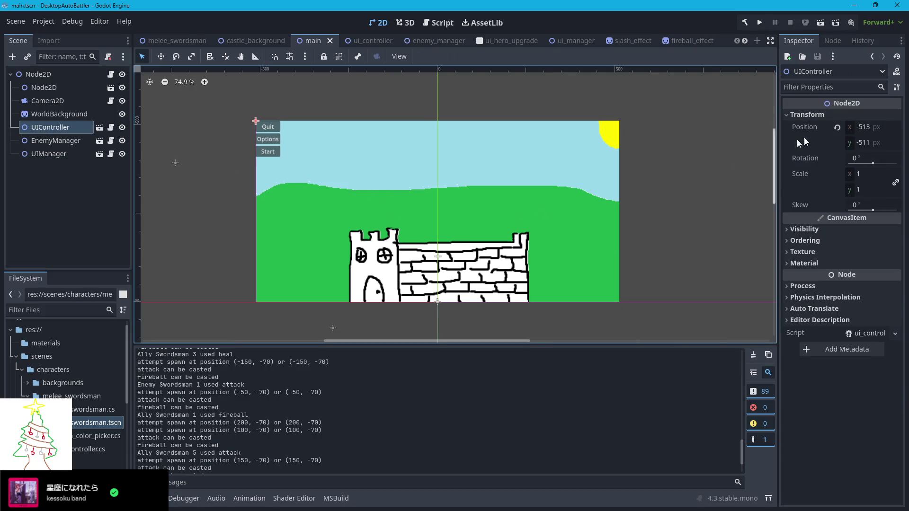
pyautogui.click(864, 128)
pyautogui.write('0')
pyautogui.click(865, 143)
pyautogui.write('0')
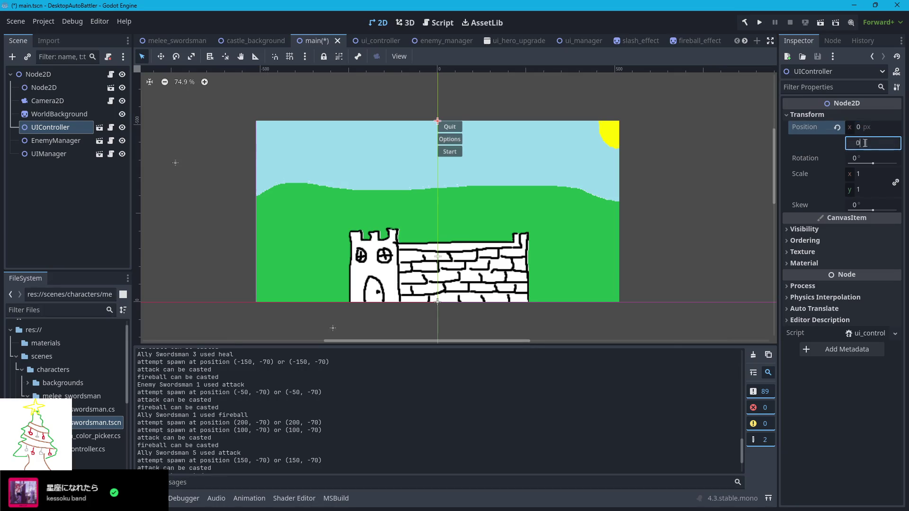
pyautogui.click(711, 166)
pyautogui.hotkey('ctrl', 'z')
pyautogui.hotkey('ctrl', 'z')
# - Set the UIManager node's Transform position to x 0, y 0
pyautogui.click(54, 154)
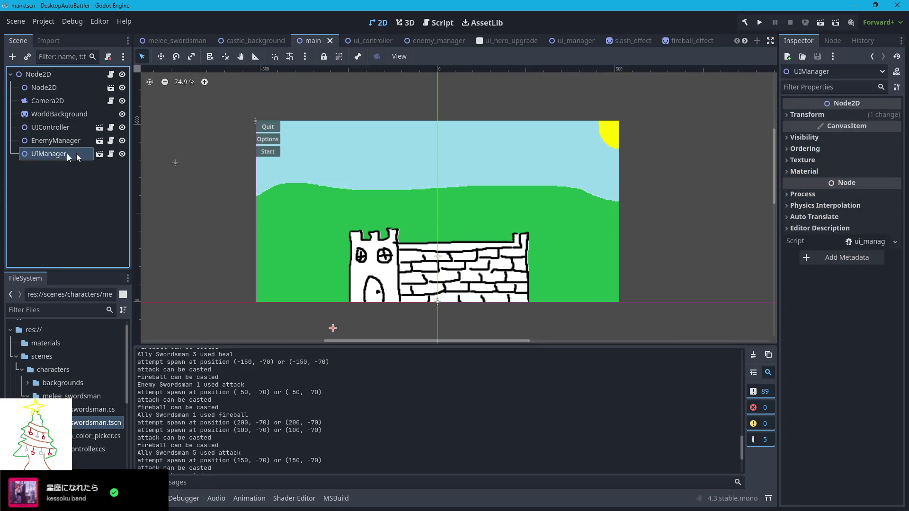
pyautogui.click(805, 115)
pyautogui.click(868, 129)
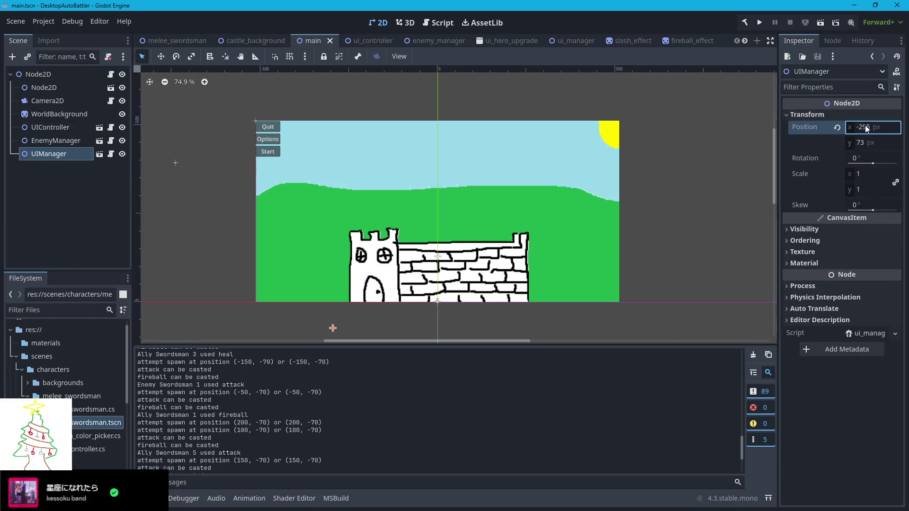
pyautogui.write('0')
pyautogui.press('Tab')
pyautogui.write('0')
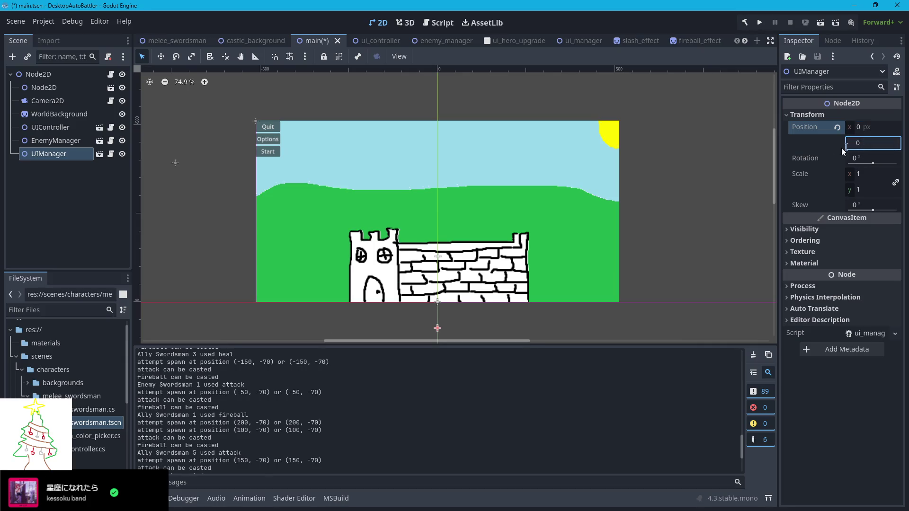
pyautogui.click(738, 167)
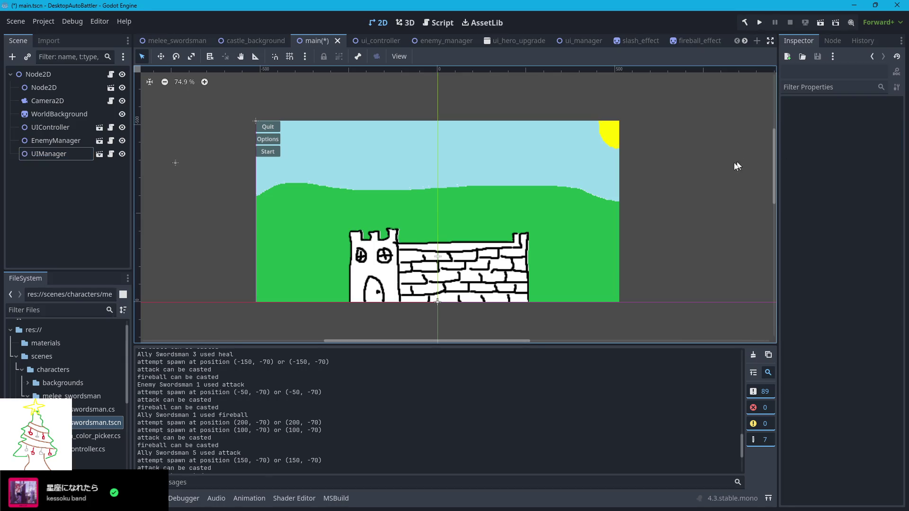
# - Run the project to launch the castle battlefield game window
pyautogui.click(760, 24)
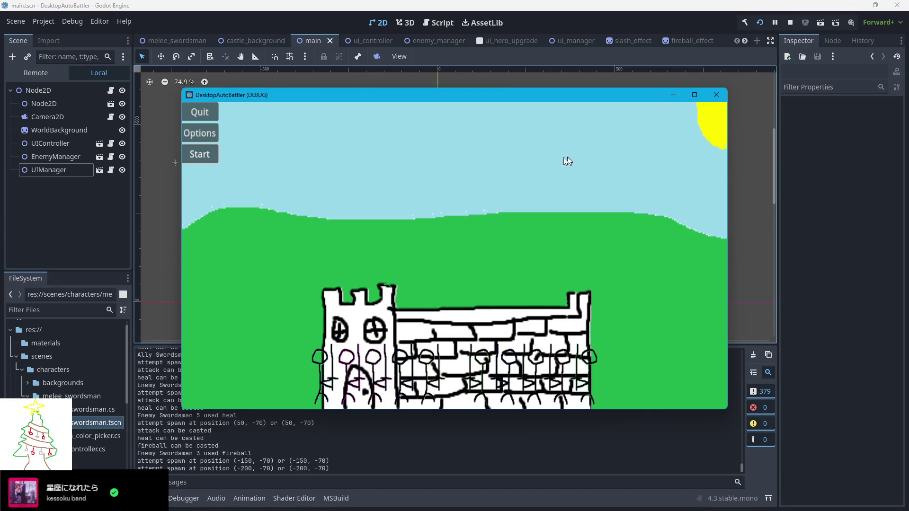
# - Open several ally swordsman stat panels and drag them to the left and upper-left
pyautogui.click(376, 374)
pyautogui.click(348, 364)
pyautogui.click(322, 365)
pyautogui.moveTo(498, 305)
pyautogui.mouseDown()
pyautogui.moveTo(203, 309)
pyautogui.moveTo(157, 343)
pyautogui.mouseUp()
pyautogui.moveTo(398, 280); pyautogui.dragTo(37, 198)
pyautogui.moveTo(498, 267)
pyautogui.mouseDown()
pyautogui.moveTo(263, 237)
pyautogui.moveTo(306, 195)
pyautogui.mouseUp()
pyautogui.moveTo(451, 259)
pyautogui.mouseDown()
pyautogui.moveTo(393, 239)
pyautogui.moveTo(167, 104)
pyautogui.mouseUp()
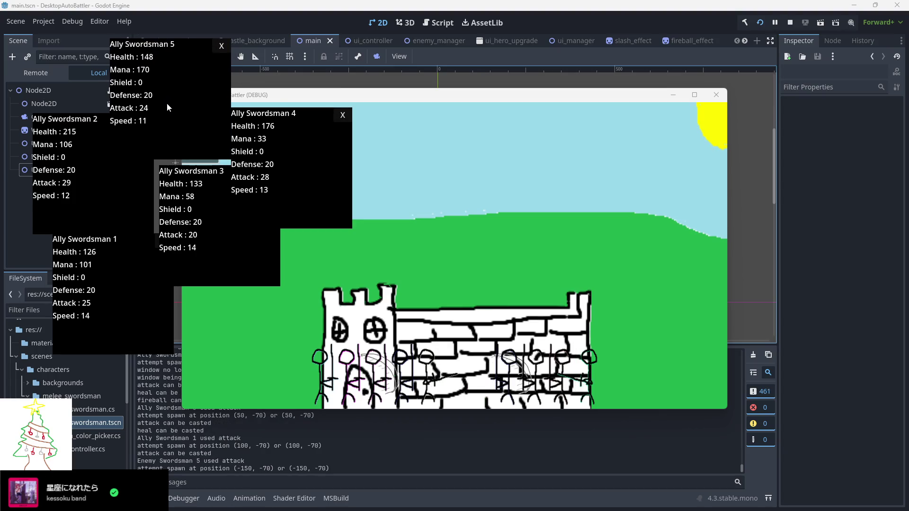
# - Open Enemy Swordsman 5's stats and spread the stacked enemy windows out to the right
pyautogui.click(481, 355)
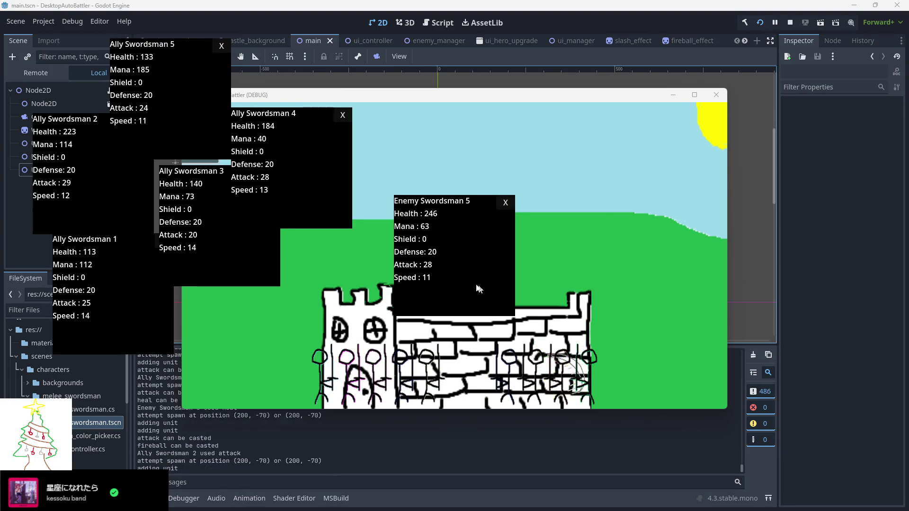
pyautogui.moveTo(478, 289); pyautogui.dragTo(767, 279)
pyautogui.moveTo(445, 288)
pyautogui.mouseDown()
pyautogui.moveTo(582, 232)
pyautogui.moveTo(712, 391)
pyautogui.mouseUp()
pyautogui.moveTo(485, 273)
pyautogui.mouseDown()
pyautogui.moveTo(622, 234)
pyautogui.moveTo(709, 151)
pyautogui.mouseUp()
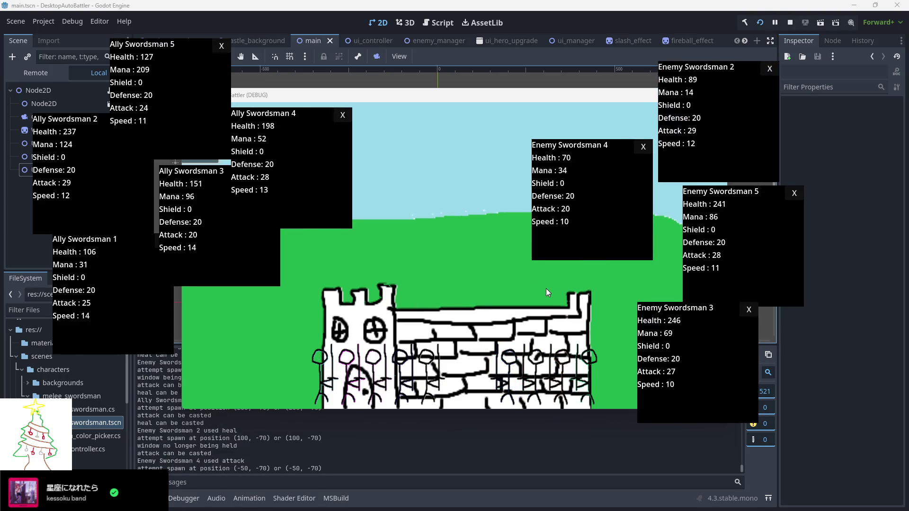
pyautogui.click(506, 378)
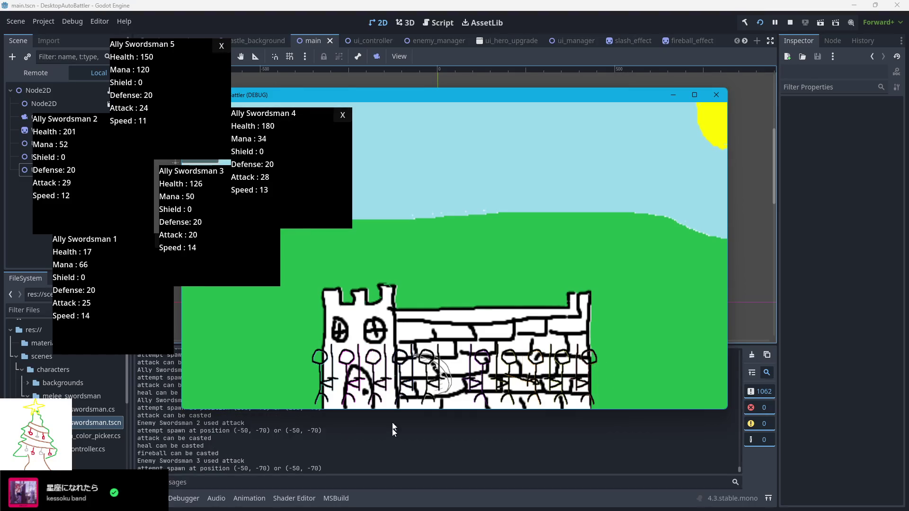
# - Spread the enemy stat windows to the right and top, then show an ally swordsman's stats
pyautogui.moveTo(495, 360)
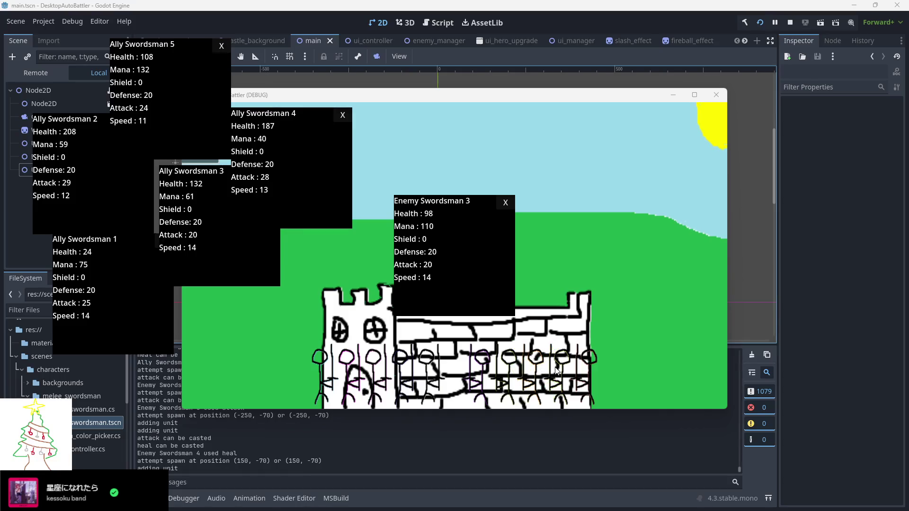
pyautogui.moveTo(474, 279)
pyautogui.mouseDown()
pyautogui.moveTo(730, 347)
pyautogui.moveTo(595, 225)
pyautogui.moveTo(724, 220)
pyautogui.mouseUp()
pyautogui.moveTo(454, 256)
pyautogui.mouseDown()
pyautogui.moveTo(477, 123)
pyautogui.moveTo(460, 112)
pyautogui.moveTo(807, 161)
pyautogui.moveTo(828, 146)
pyautogui.mouseUp()
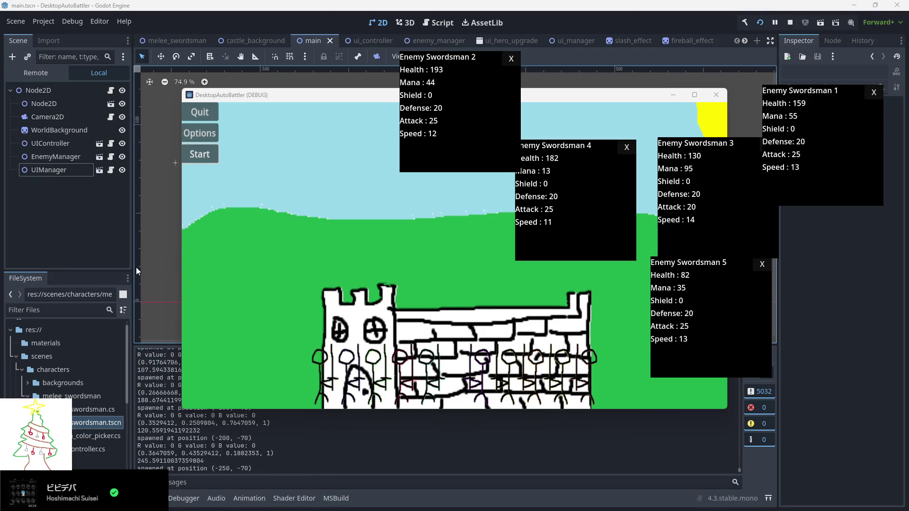
pyautogui.click(432, 381)
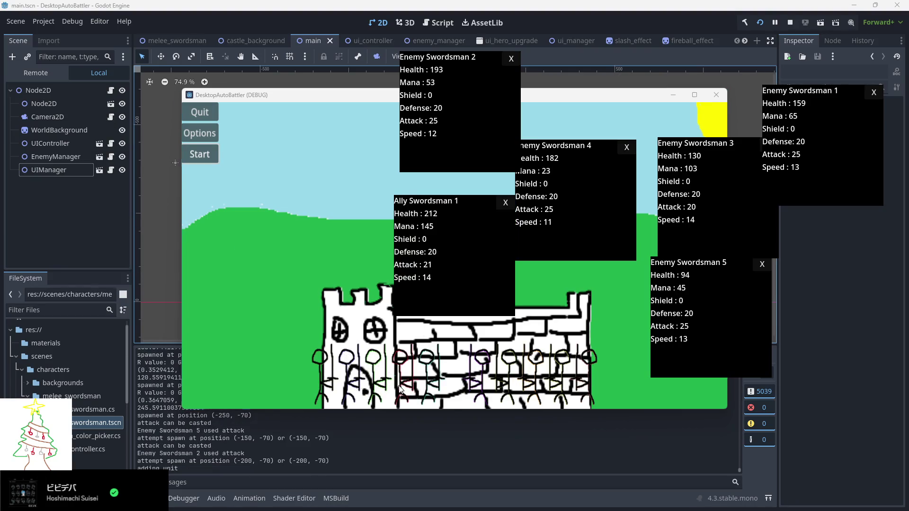
# - Drag the ally stat windows left, placing Ally Swordsman 1's in the top-left corner
pyautogui.moveTo(448, 300)
pyautogui.mouseDown()
pyautogui.moveTo(185, 338)
pyautogui.moveTo(108, 375)
pyautogui.moveTo(283, 312)
pyautogui.moveTo(197, 328)
pyautogui.moveTo(410, 300)
pyautogui.moveTo(84, 264)
pyautogui.moveTo(53, 253)
pyautogui.moveTo(412, 279)
pyautogui.moveTo(290, 217)
pyautogui.mouseUp()
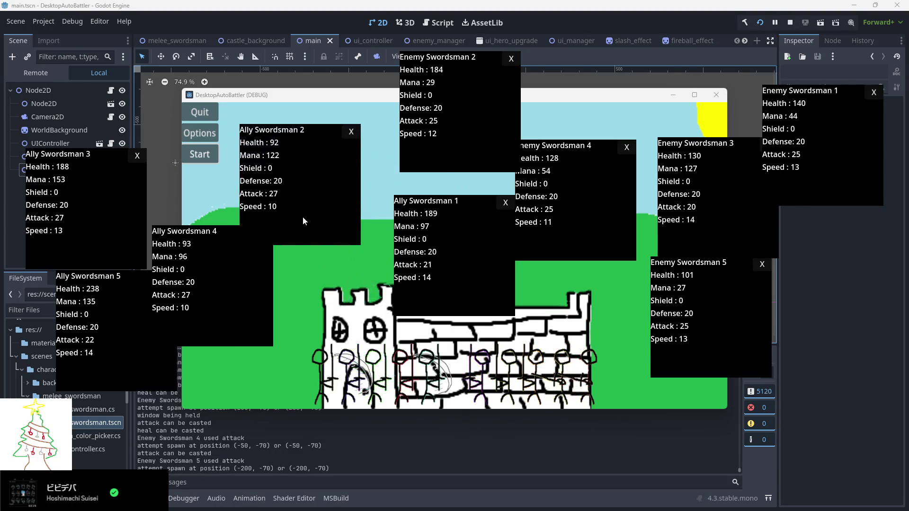
pyautogui.moveTo(436, 288); pyautogui.dragTo(114, 126)
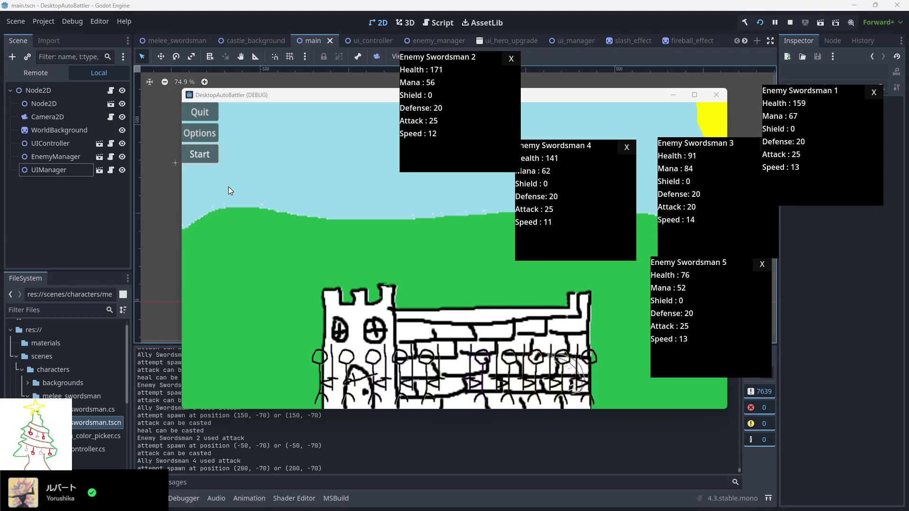
# - Reopen the Ally Swordsman 1 stat window by selecting an ally on the battlefield
pyautogui.click(355, 375)
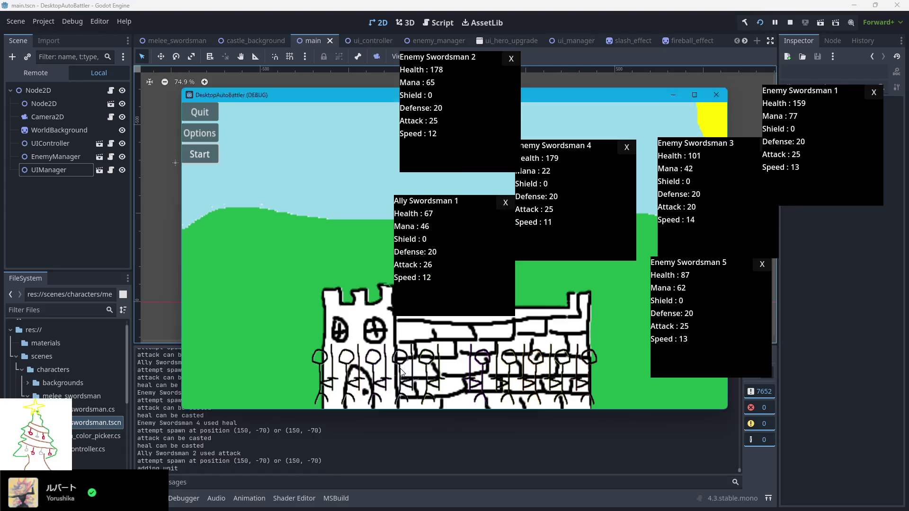
# - Open the other ally stat windows, spread them left with Ally Swordsman 1 top-left, then bring up ui_manager.cs
pyautogui.click(374, 375)
pyautogui.click(401, 374)
pyautogui.moveTo(449, 281)
pyautogui.mouseDown()
pyautogui.moveTo(202, 370)
pyautogui.moveTo(123, 378)
pyautogui.moveTo(210, 321)
pyautogui.mouseUp()
pyautogui.moveTo(399, 278); pyautogui.dragTo(44, 258)
pyautogui.moveTo(441, 270)
pyautogui.mouseDown()
pyautogui.moveTo(307, 223)
pyautogui.moveTo(298, 199)
pyautogui.mouseUp()
pyautogui.moveTo(473, 306)
pyautogui.mouseDown()
pyautogui.moveTo(200, 117)
pyautogui.moveTo(120, 116)
pyautogui.moveTo(126, 160)
pyautogui.mouseUp()
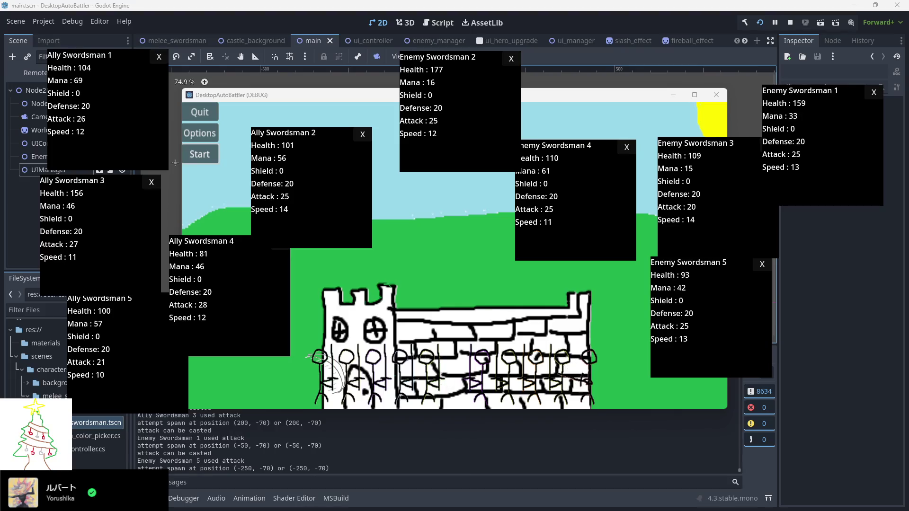
pyautogui.hotkey('alt', 'Tab')
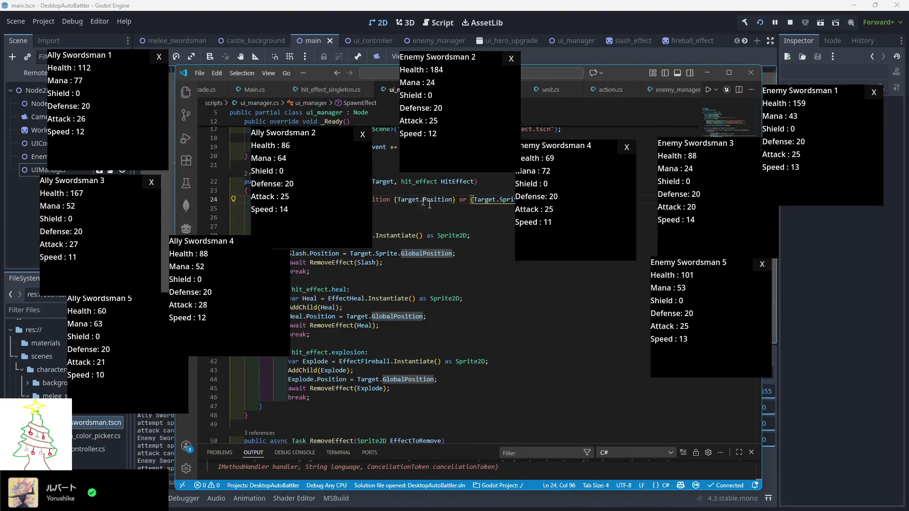
# - Add 'Slash.ZIndex = 3;' on the line after AddChild(Slash) in SpawnEffect
pyautogui.moveTo(320, 75)
pyautogui.mouseDown()
pyautogui.moveTo(397, 141)
pyautogui.moveTo(399, 172)
pyautogui.mouseUp()
pyautogui.write('//')
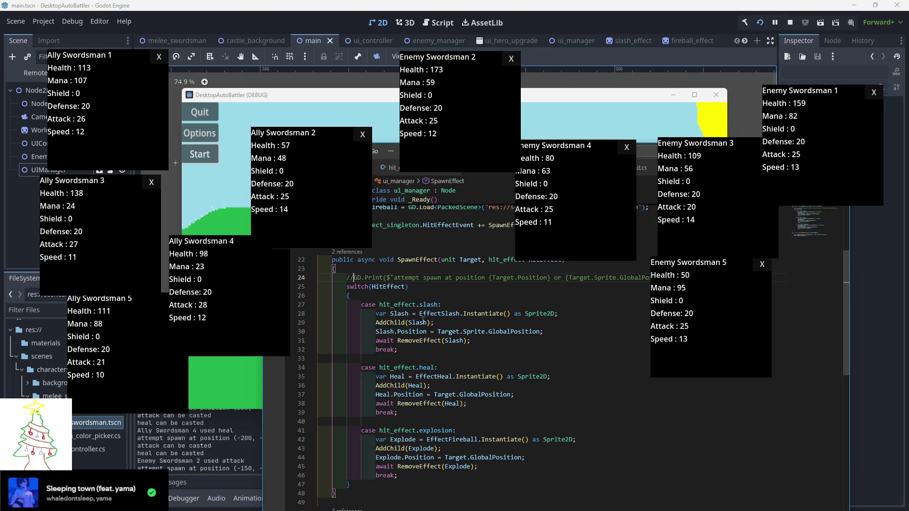
pyautogui.click(445, 324)
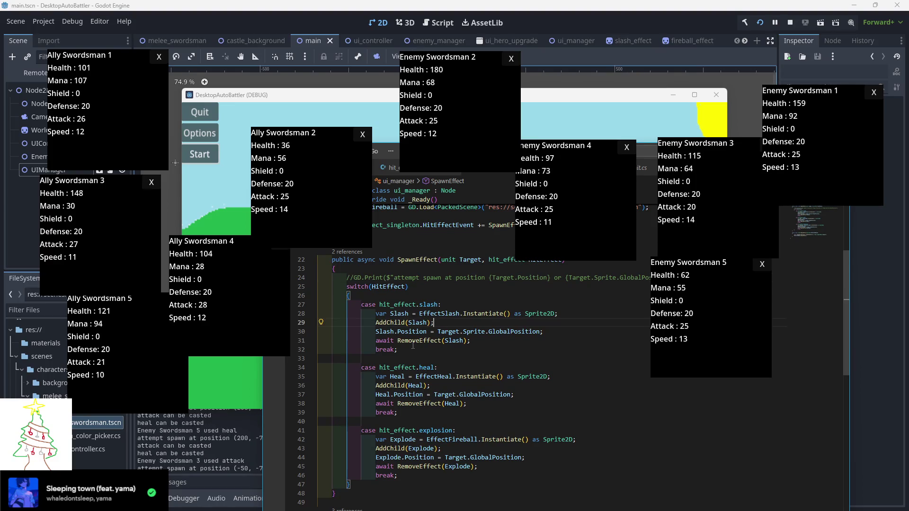
pyautogui.press('Return')
pyautogui.write('Slash.O')
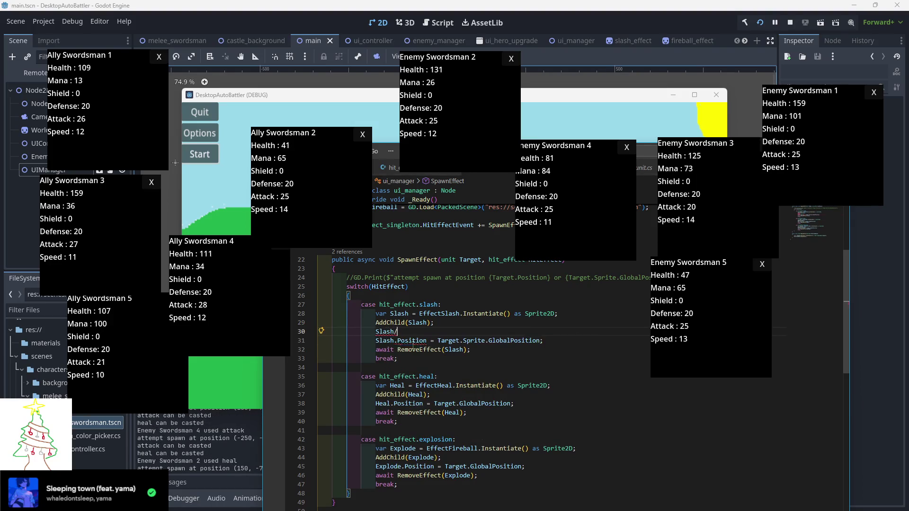
pyautogui.press('BackSpace')
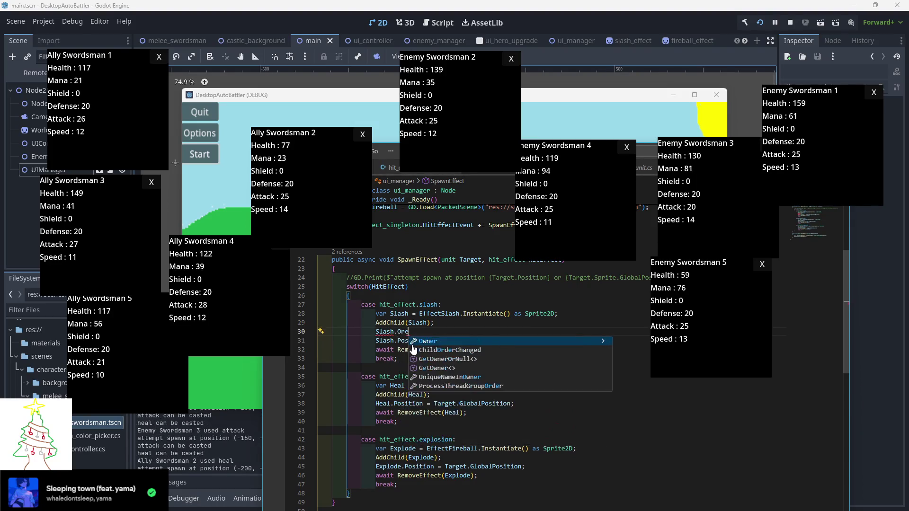
pyautogui.press('Escape')
pyautogui.write('Z')
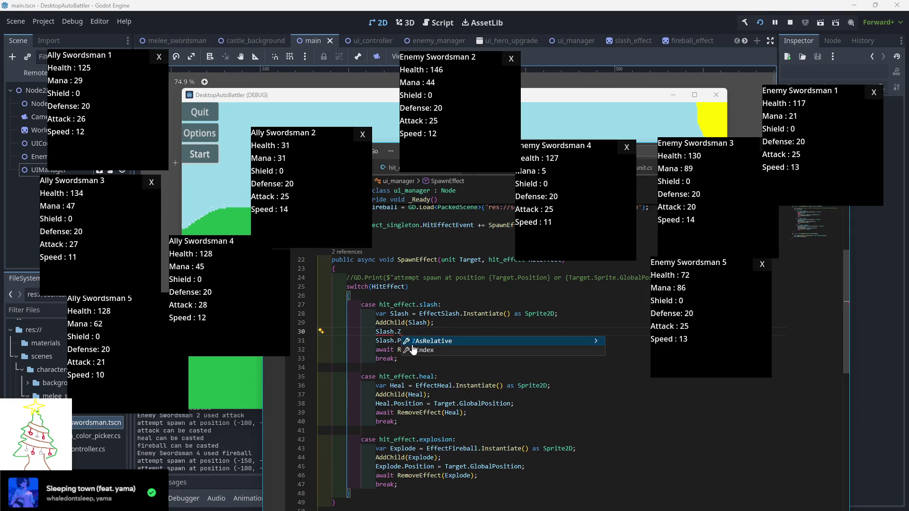
pyautogui.click(425, 354)
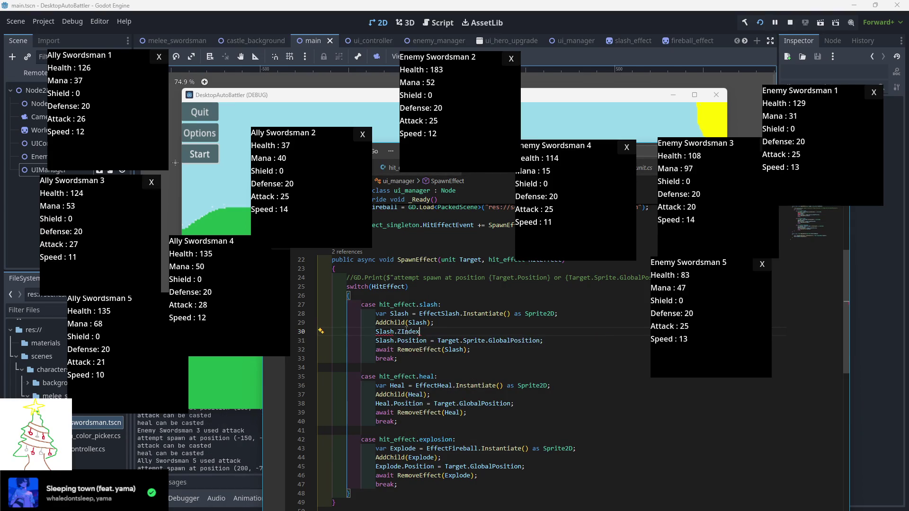
pyautogui.moveTo(406, 332)
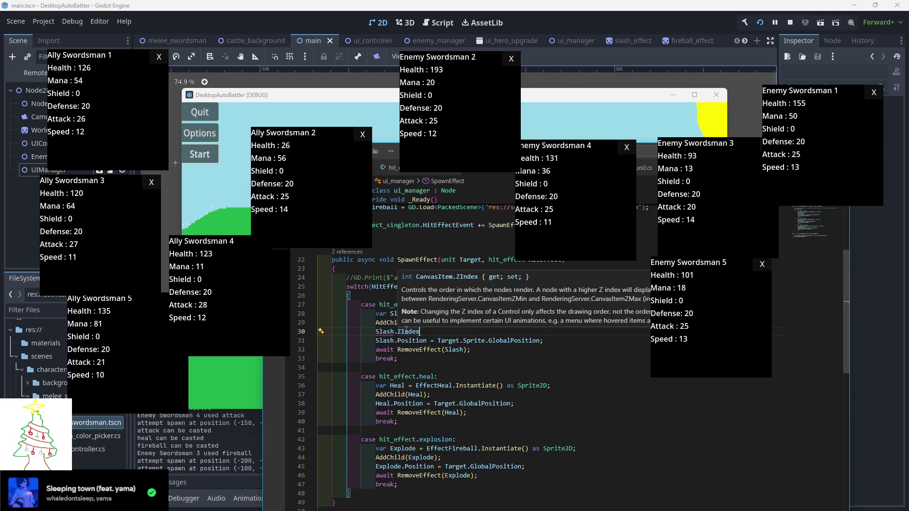
pyautogui.write(' = 3')
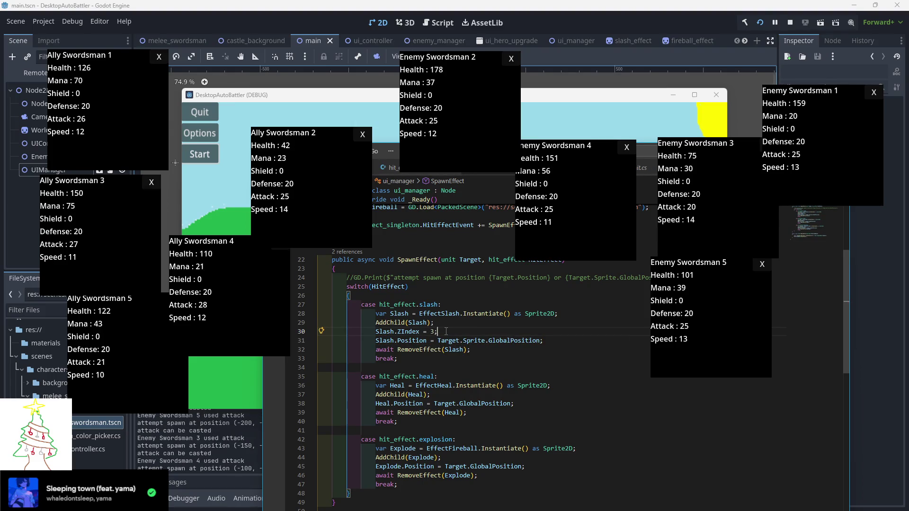
pyautogui.write(';')
# - Copy the ZIndex line after AddChild(Heal) and AddChild(Explode) in the heal and explosion cases
pyautogui.hotkey('shift', 'Up')
pyautogui.scroll(-2, 450, 377)
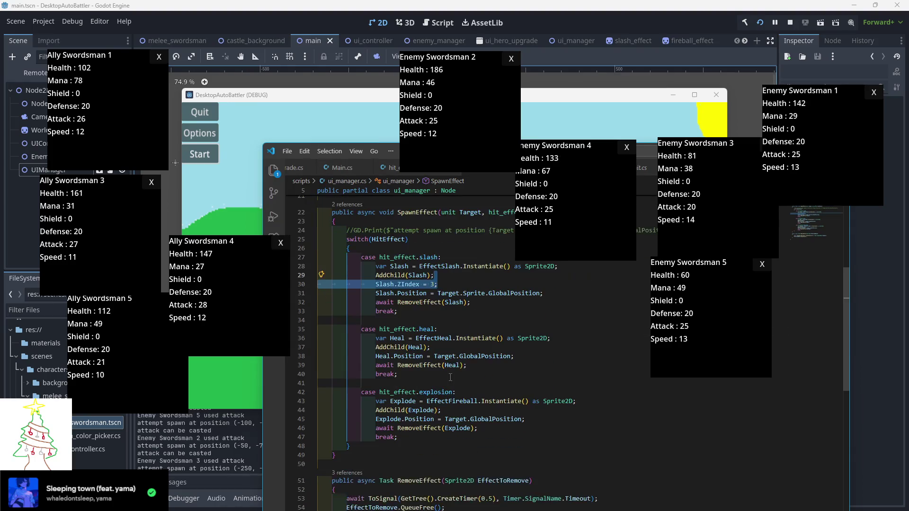
pyautogui.hotkey('ctrl', 'c')
pyautogui.click(437, 349)
pyautogui.hotkey('ctrl', 'v')
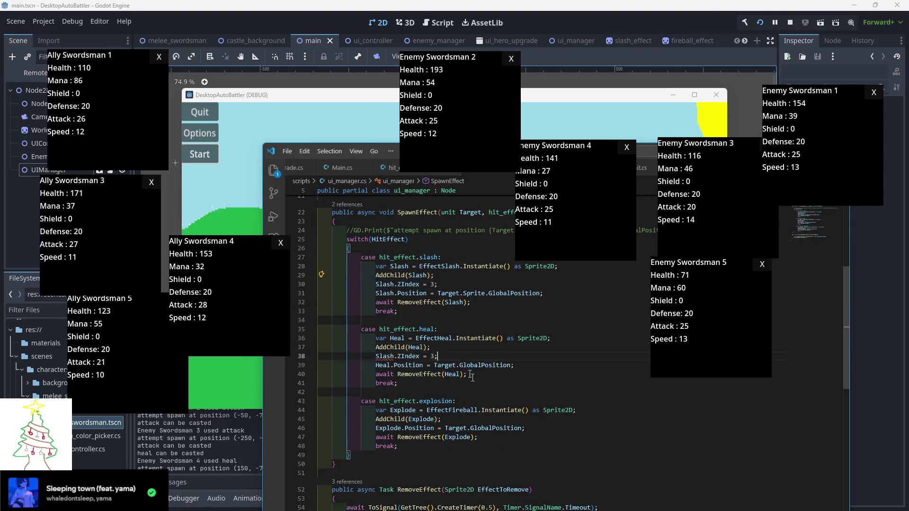
pyautogui.click(446, 419)
pyautogui.hotkey('ctrl', 'v')
# - Rename the copies to Heal.ZIndex and Explode.ZIndex, then stop and rerun the game
pyautogui.doubleClick(387, 356)
pyautogui.write('Heal')
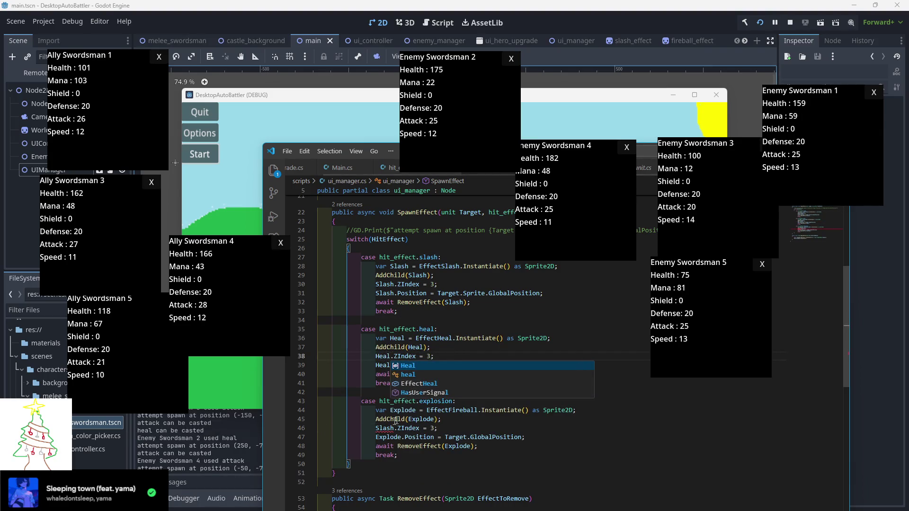
pyautogui.press('Escape')
pyautogui.doubleClick(385, 428)
pyautogui.write('Explode')
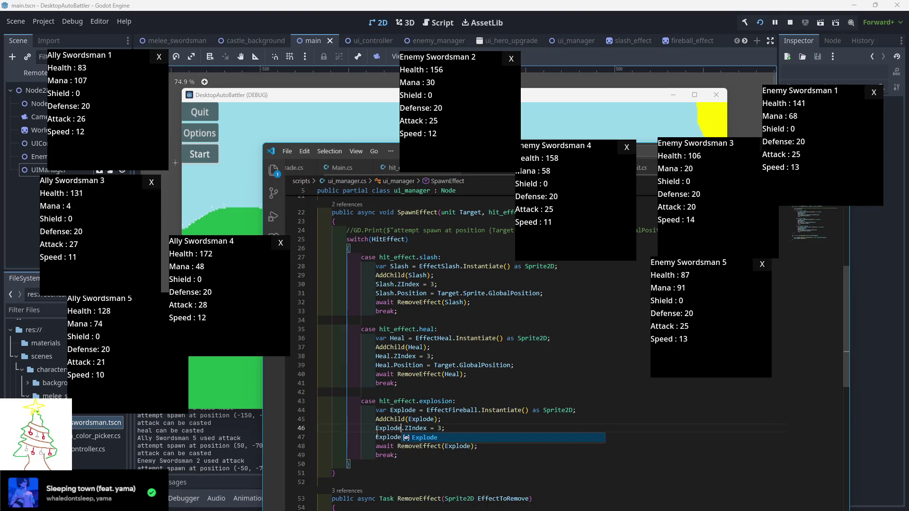
pyautogui.click(760, 27)
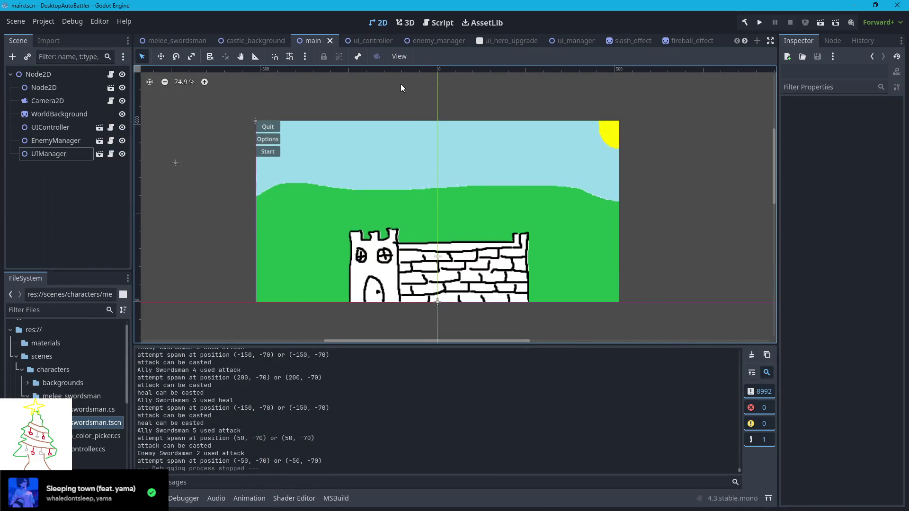
pyautogui.click(757, 17)
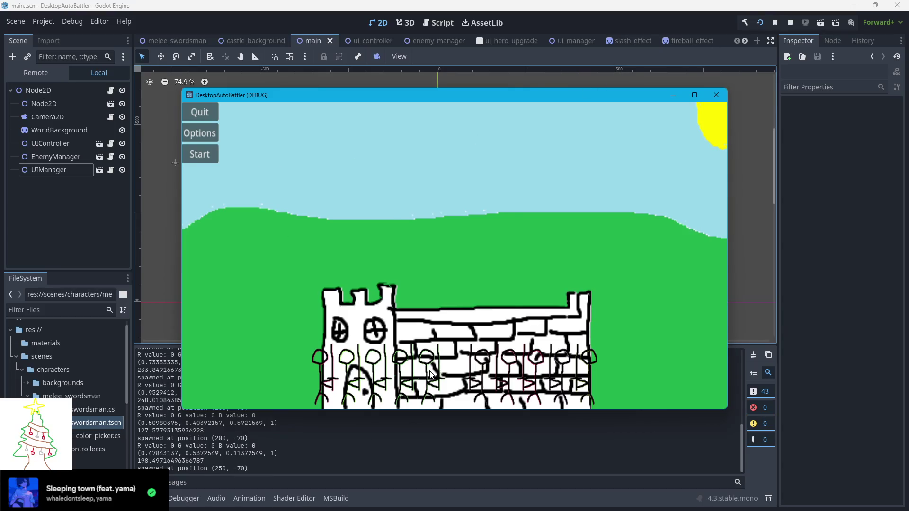
# - Move Ally Swordsman 5 and 1 windows left, and spread Enemy Swordsman 1–5 windows rightward
pyautogui.moveTo(480, 294)
pyautogui.mouseDown()
pyautogui.moveTo(154, 228)
pyautogui.moveTo(129, 410)
pyautogui.moveTo(383, 291)
pyautogui.moveTo(239, 294)
pyautogui.moveTo(281, 294)
pyautogui.moveTo(60, 258)
pyautogui.moveTo(442, 280)
pyautogui.moveTo(306, 171)
pyautogui.moveTo(122, 126)
pyautogui.mouseUp()
pyautogui.click(491, 357)
pyautogui.click(537, 382)
pyautogui.click(504, 348)
pyautogui.moveTo(454, 304); pyautogui.dragTo(714, 457)
pyautogui.moveTo(479, 297)
pyautogui.mouseDown()
pyautogui.moveTo(743, 304)
pyautogui.moveTo(788, 333)
pyautogui.mouseUp()
pyautogui.moveTo(473, 275); pyautogui.dragTo(652, 243)
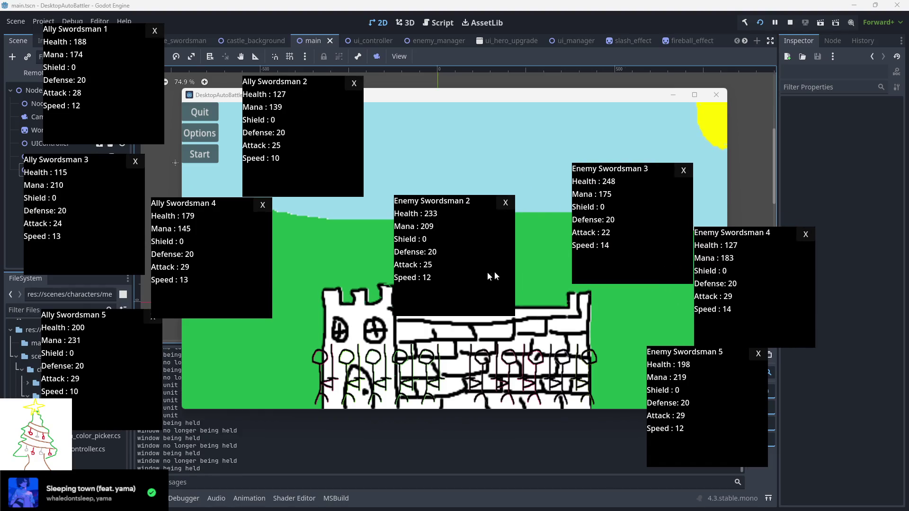
pyautogui.moveTo(491, 276); pyautogui.dragTo(784, 189)
pyautogui.moveTo(453, 282); pyautogui.dragTo(509, 142)
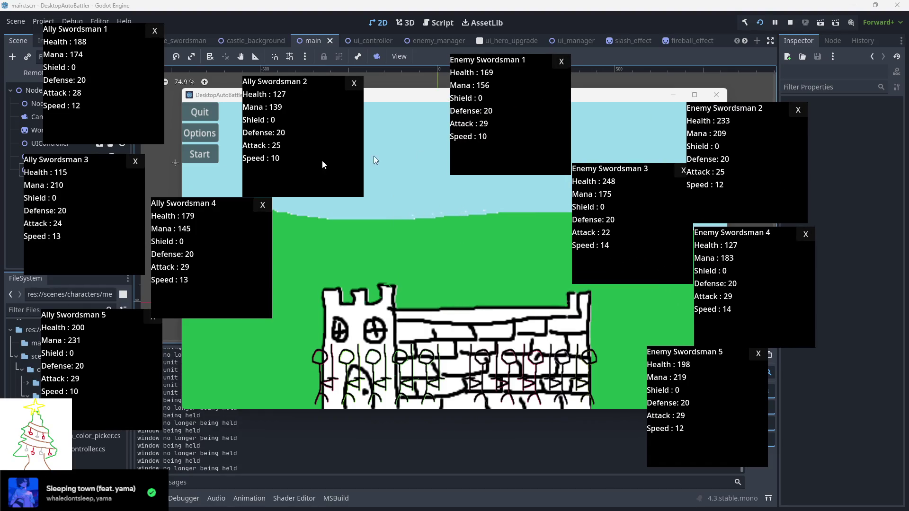
pyautogui.click(189, 184)
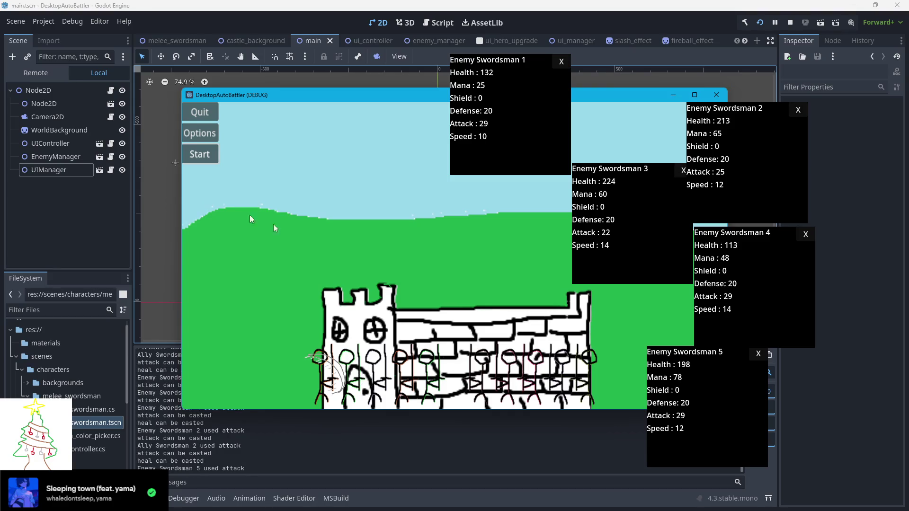
pyautogui.click(434, 379)
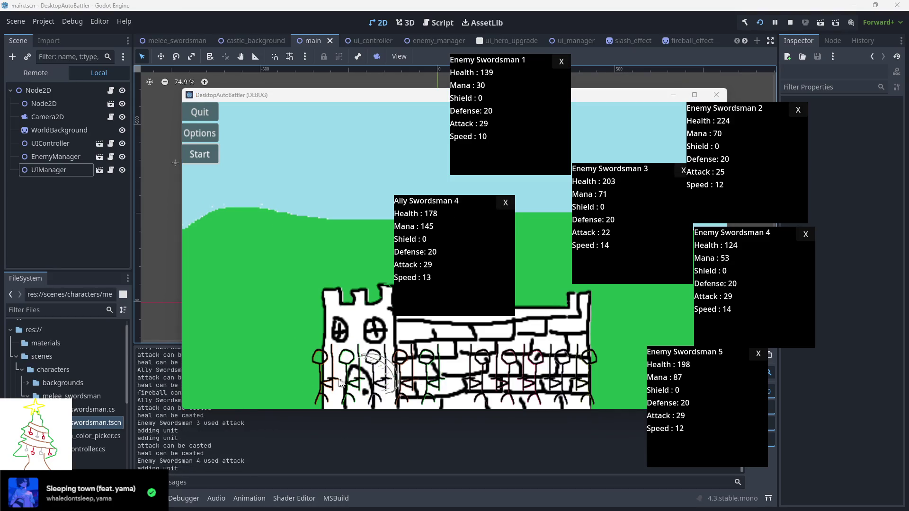
pyautogui.moveTo(466, 298)
pyautogui.mouseDown()
pyautogui.moveTo(422, 284)
pyautogui.moveTo(140, 293)
pyautogui.mouseUp()
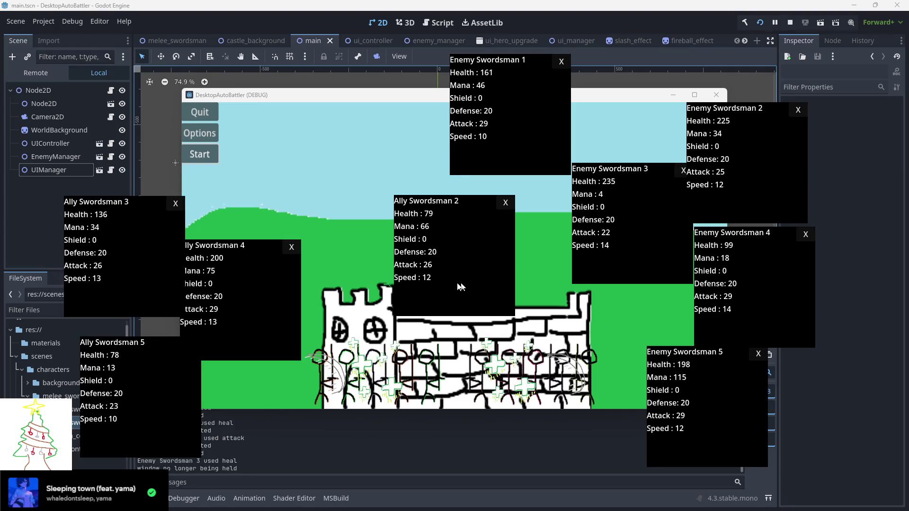
pyautogui.moveTo(463, 290); pyautogui.dragTo(319, 206)
pyautogui.moveTo(475, 290); pyautogui.dragTo(137, 170)
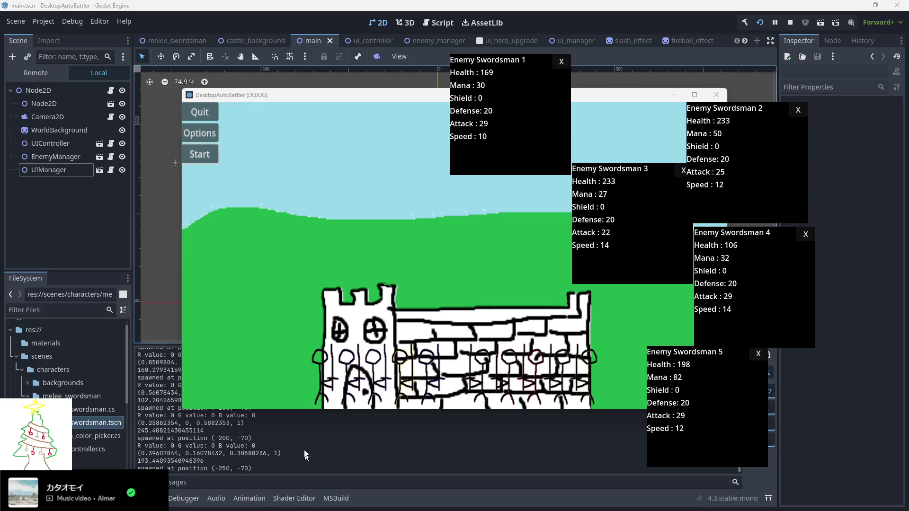
pyautogui.click(429, 379)
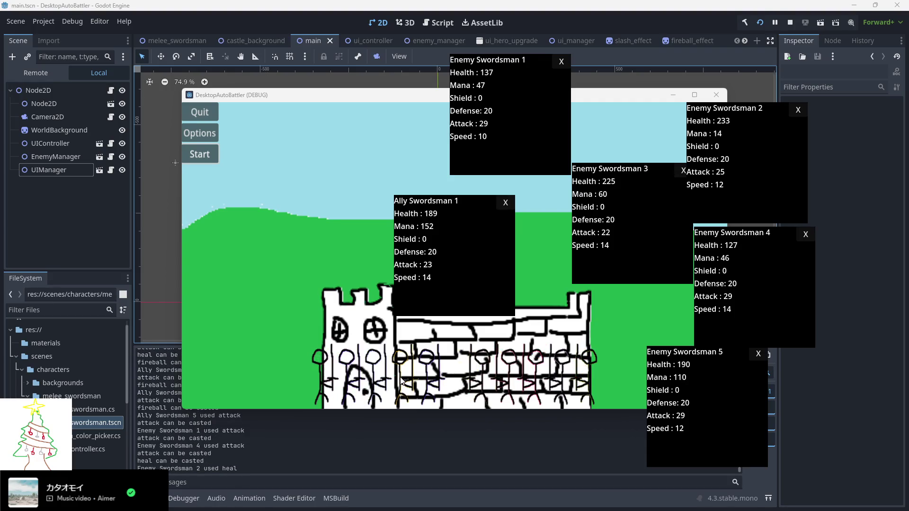
pyautogui.click(379, 380)
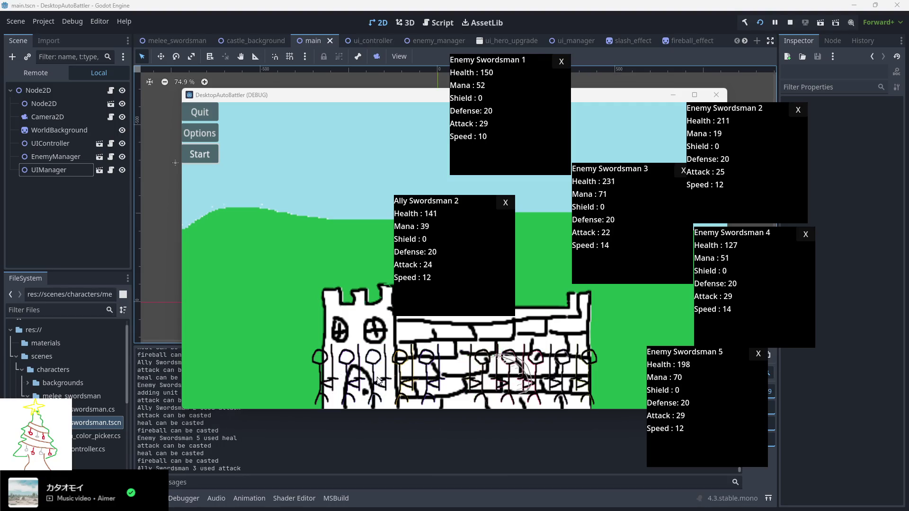
pyautogui.click(350, 379)
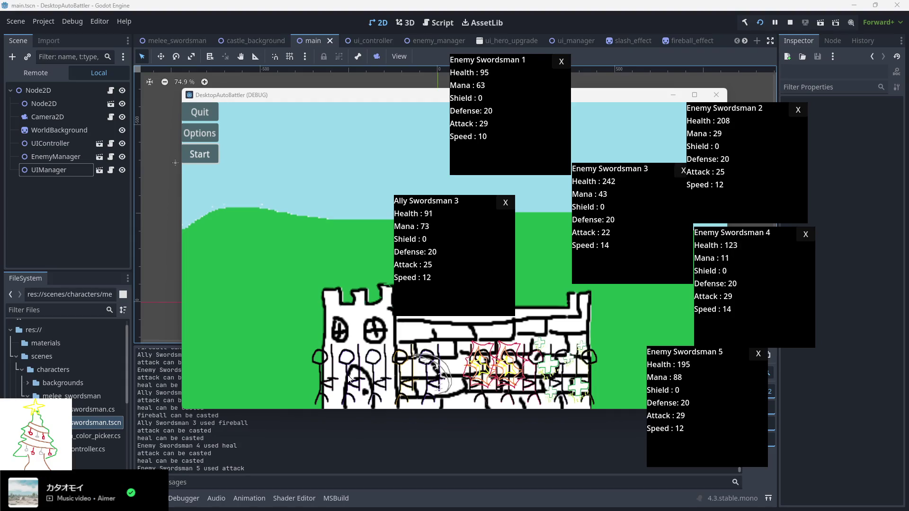
pyautogui.click(328, 379)
pyautogui.moveTo(445, 301)
pyautogui.mouseDown()
pyautogui.moveTo(372, 315)
pyautogui.moveTo(134, 416)
pyautogui.mouseUp()
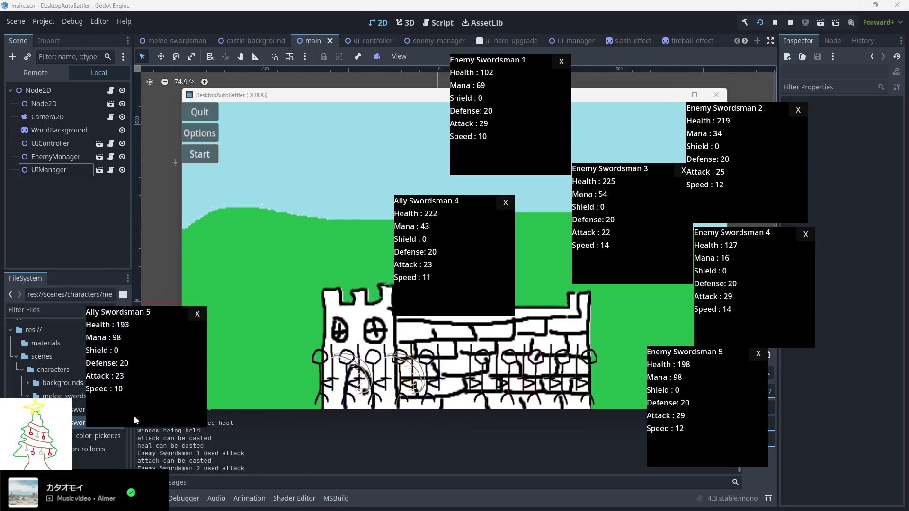
pyautogui.moveTo(461, 286)
pyautogui.mouseDown()
pyautogui.moveTo(89, 279)
pyautogui.moveTo(213, 290)
pyautogui.mouseUp()
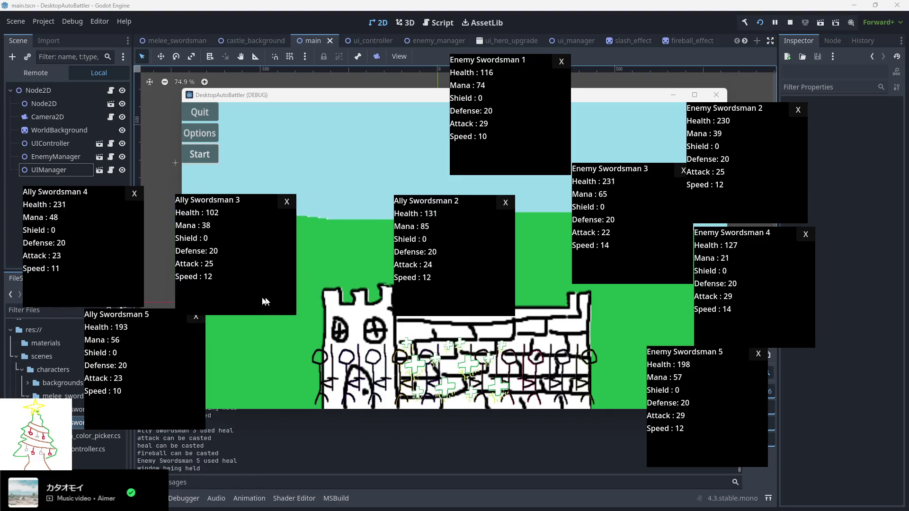
pyautogui.moveTo(462, 280)
pyautogui.mouseDown()
pyautogui.moveTo(346, 184)
pyautogui.moveTo(117, 149)
pyautogui.mouseUp()
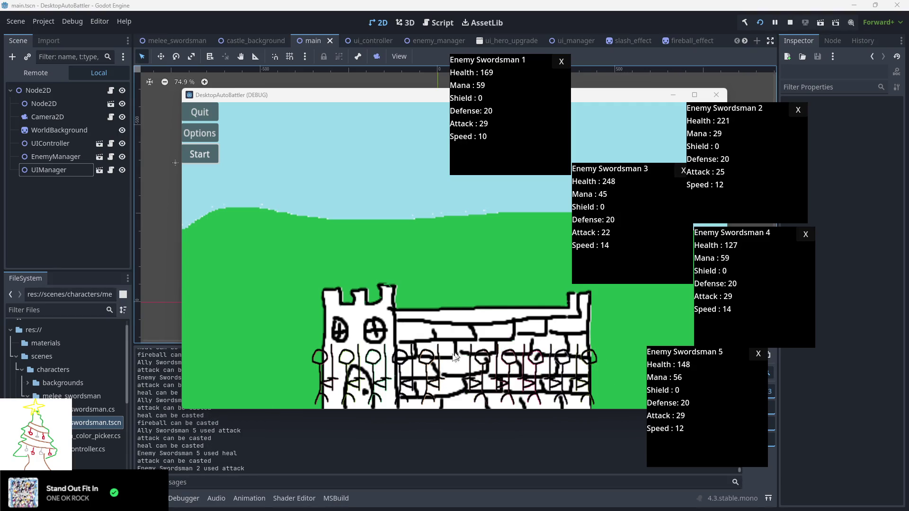
# - Stack the Ally Swordsman 5, 4, 3 and 2 stat windows down the left side
pyautogui.moveTo(438, 294)
pyautogui.mouseDown()
pyautogui.moveTo(116, 403)
pyautogui.moveTo(111, 427)
pyautogui.mouseUp()
pyautogui.moveTo(511, 284)
pyautogui.mouseDown()
pyautogui.moveTo(270, 319)
pyautogui.moveTo(277, 330)
pyautogui.mouseUp()
pyautogui.moveTo(487, 305); pyautogui.dragTo(341, 263)
pyautogui.moveTo(443, 294)
pyautogui.mouseDown()
pyautogui.moveTo(124, 275)
pyautogui.moveTo(78, 293)
pyautogui.moveTo(169, 198)
pyautogui.moveTo(102, 173)
pyautogui.mouseUp()
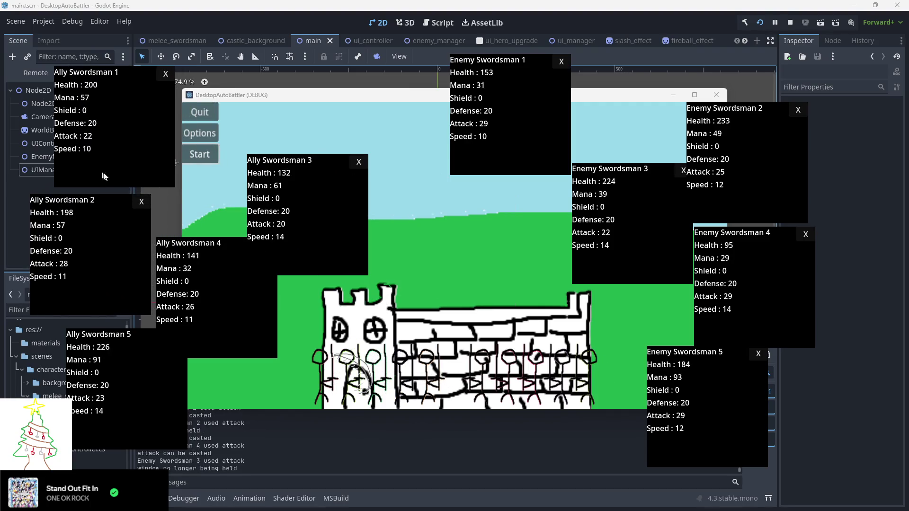